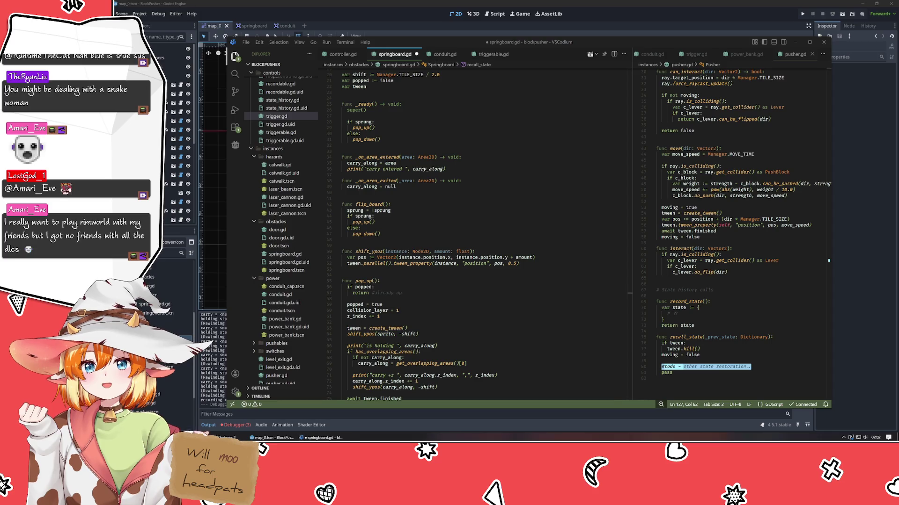
# - Copy recall_state's sprite.position line into the else branch, dropping the '+ shift' offset
pyautogui.click(543, 322)
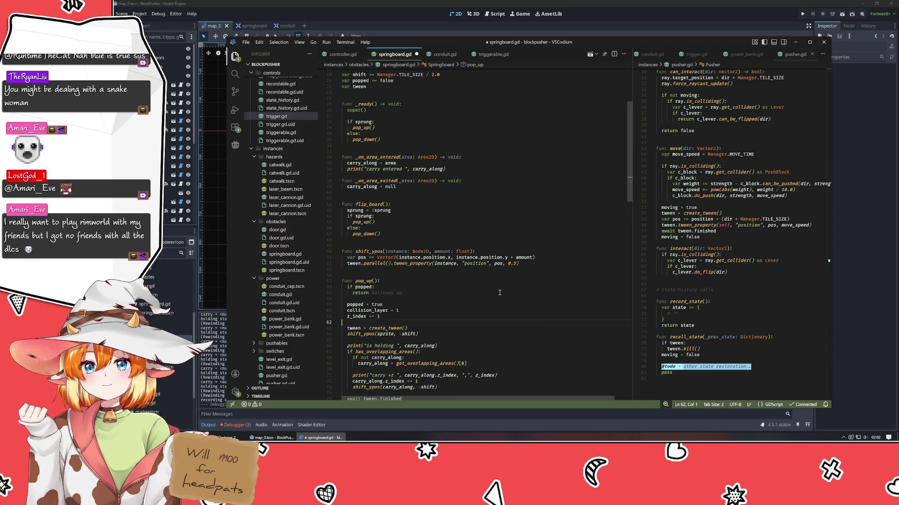
pyautogui.scroll(-15, 499, 293)
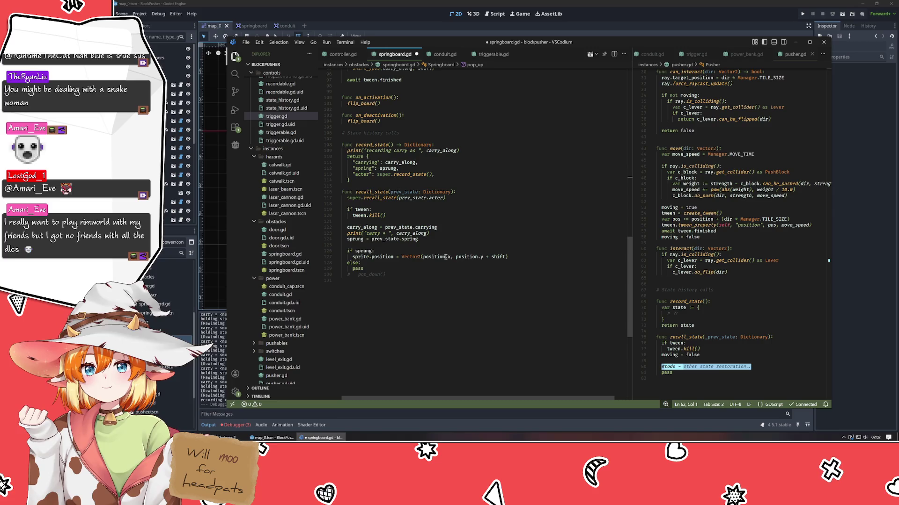
pyautogui.click(493, 256)
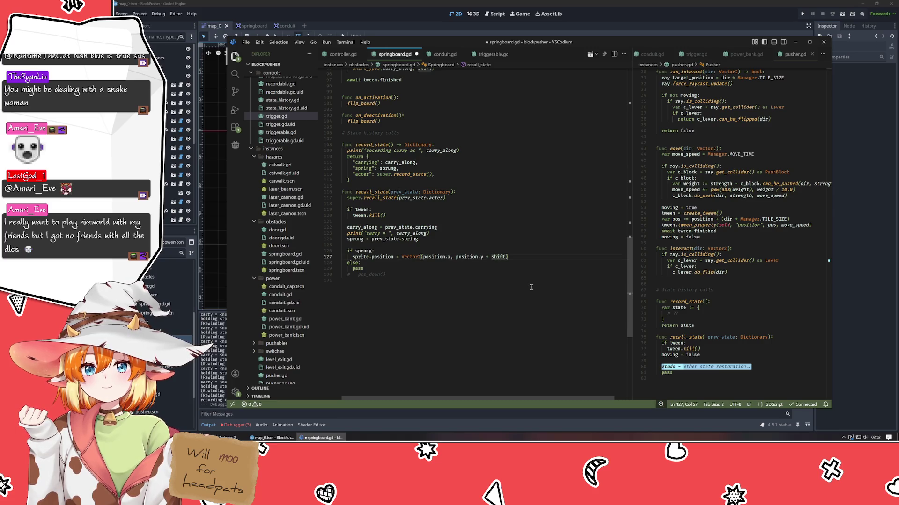
pyautogui.hotkey('shift', 'alt', 'Down')
pyautogui.hotkey('alt', 'Down')
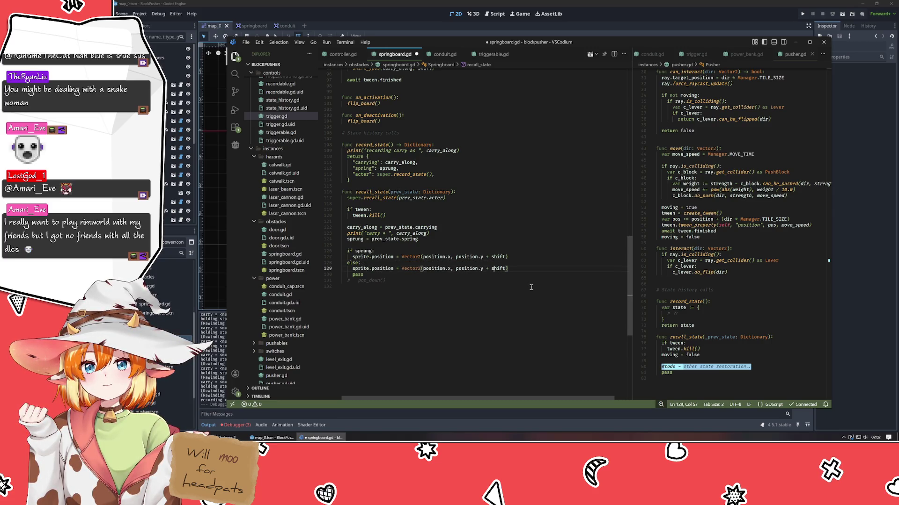
pyautogui.press('Left')
pyautogui.press('Left')
pyautogui.press('BackSpace')
pyautogui.press('BackSpace')
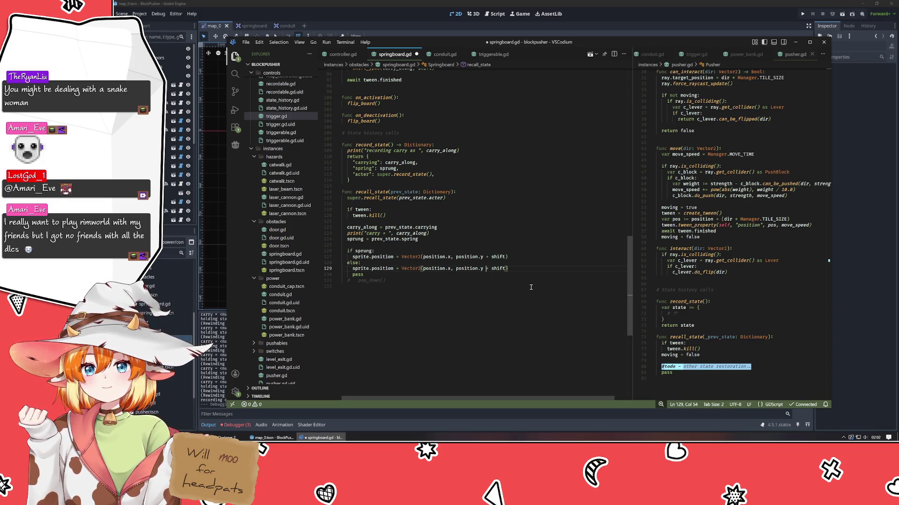
pyautogui.hotkey('ctrl', 'shift', 'Right')
pyautogui.press('Delete')
pyautogui.hotkey('ctrl', 'space')
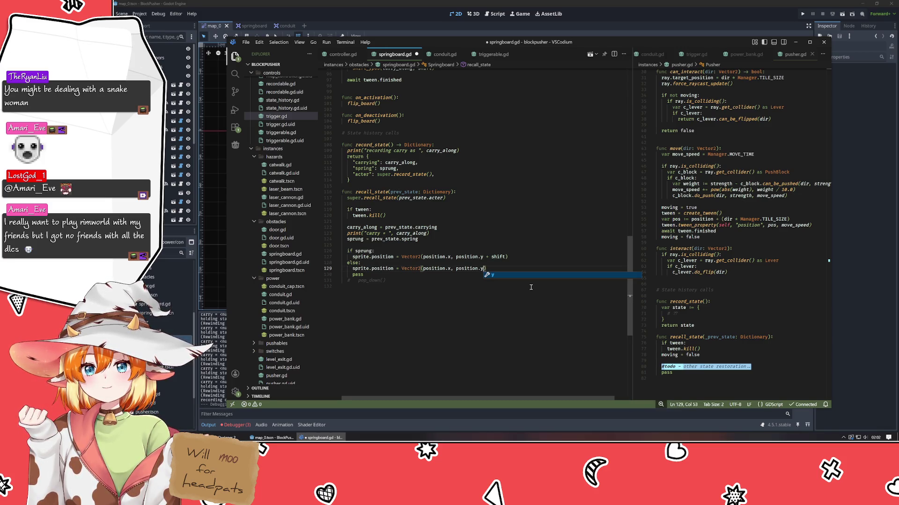
# - Delete the leftover pass and commented pop_down lines and save springboard.gd
pyautogui.press('Escape')
pyautogui.press('Down')
pyautogui.hotkey('ctrl', 'shift', 'k')
pyautogui.hotkey('ctrl', 'shift', 'k')
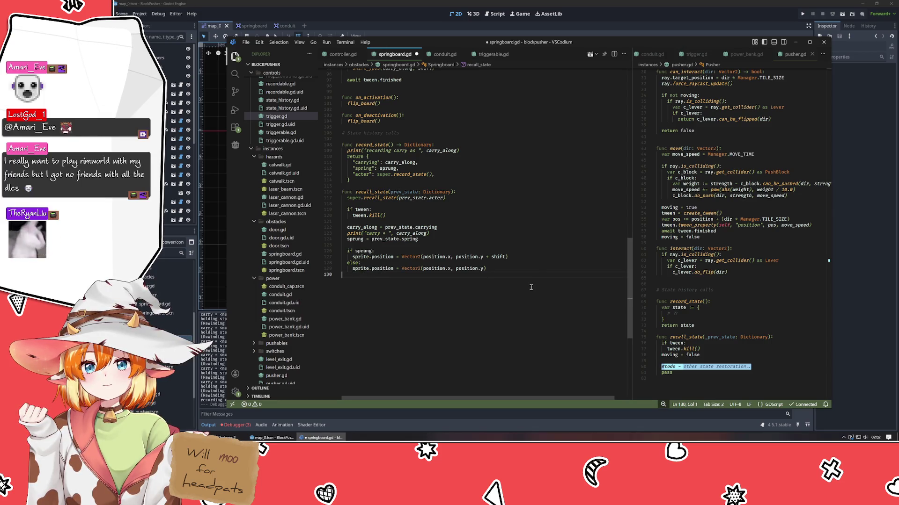
pyautogui.hotkey('ctrl', 's')
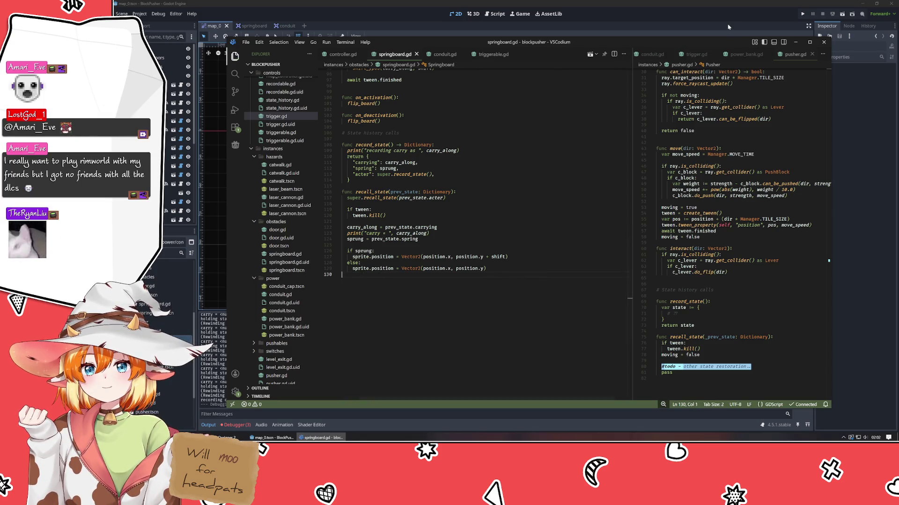
pyautogui.click(729, 26)
# - Run the game, push and carry the crate onto the springboard, rewind time twice, then close it
pyautogui.press('F5')
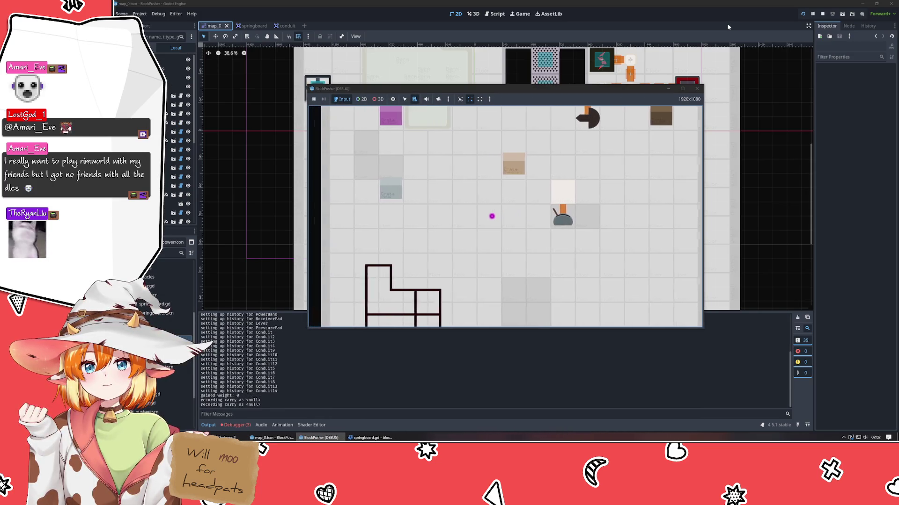
pyautogui.press('Up')
pyautogui.press('Up')
pyautogui.press('Right')
pyautogui.press('Down')
pyautogui.press('Down')
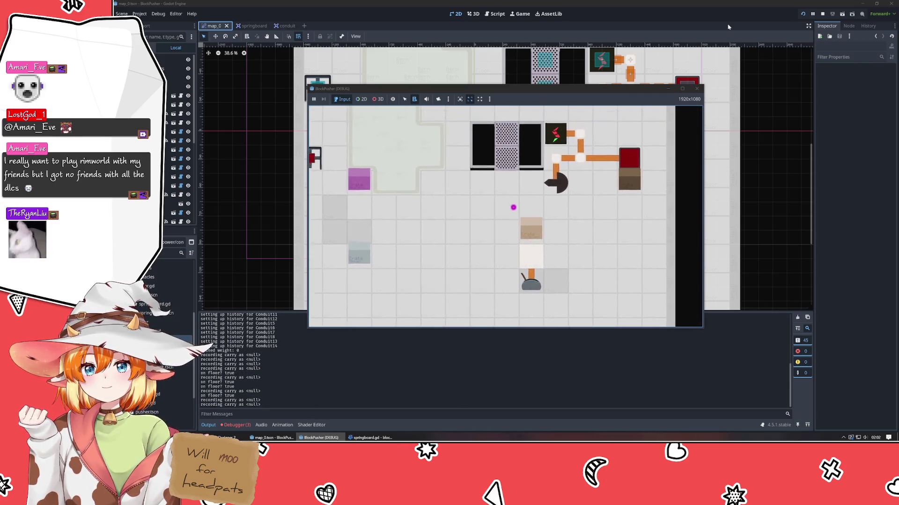
pyautogui.press('space')
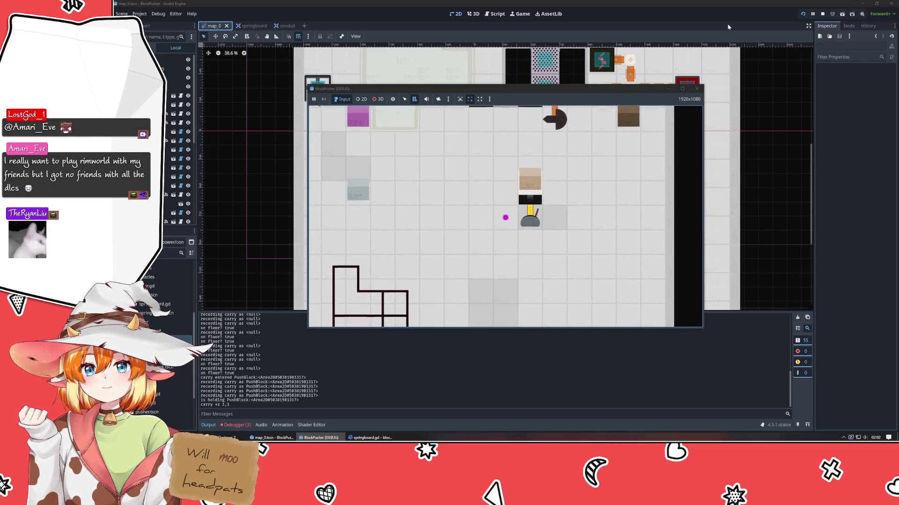
pyautogui.press('z')
pyautogui.press('z')
pyautogui.press('z')
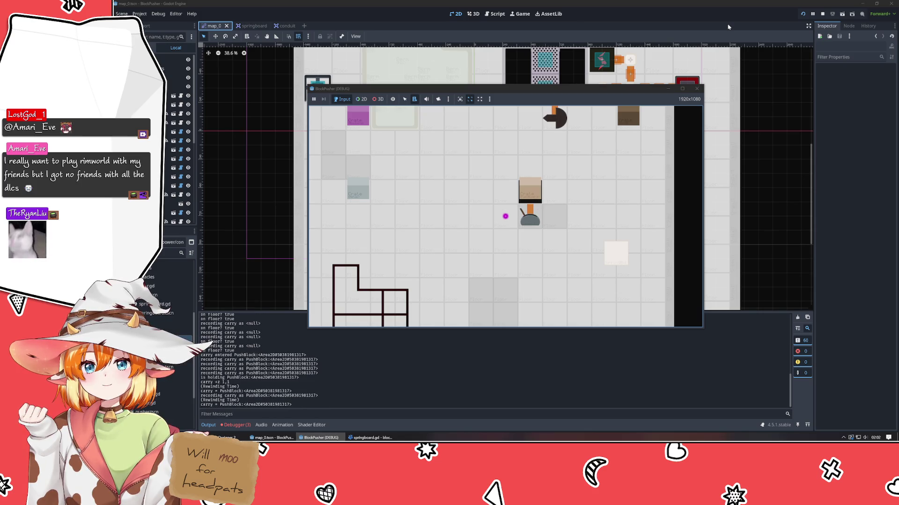
pyautogui.press('z')
pyautogui.press('z')
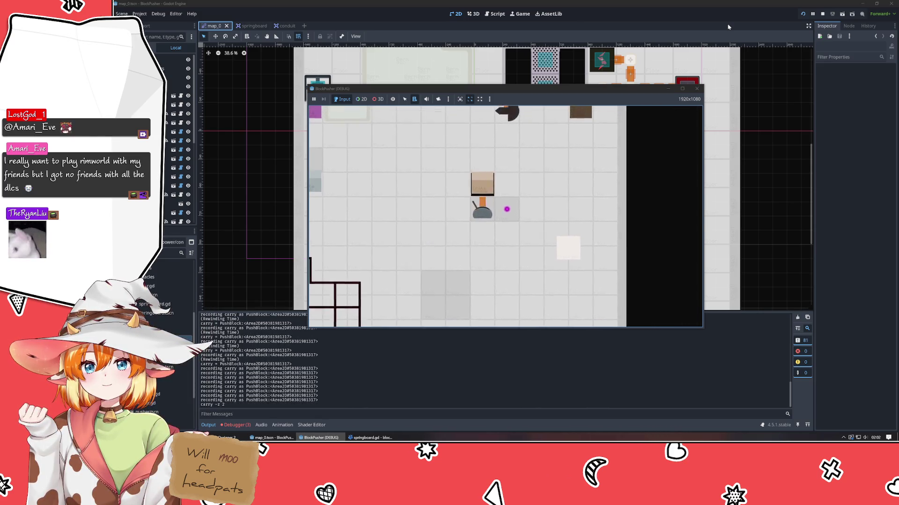
pyautogui.press('space')
pyautogui.click(697, 88)
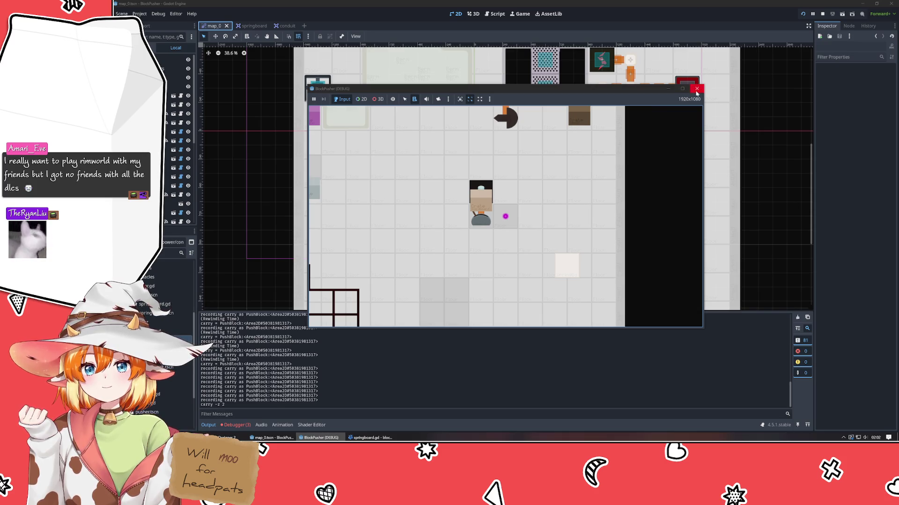
# - Add 'popped = sprung' right after the 'sprung = prev_state.spring' line in recall_state
pyautogui.click(323, 438)
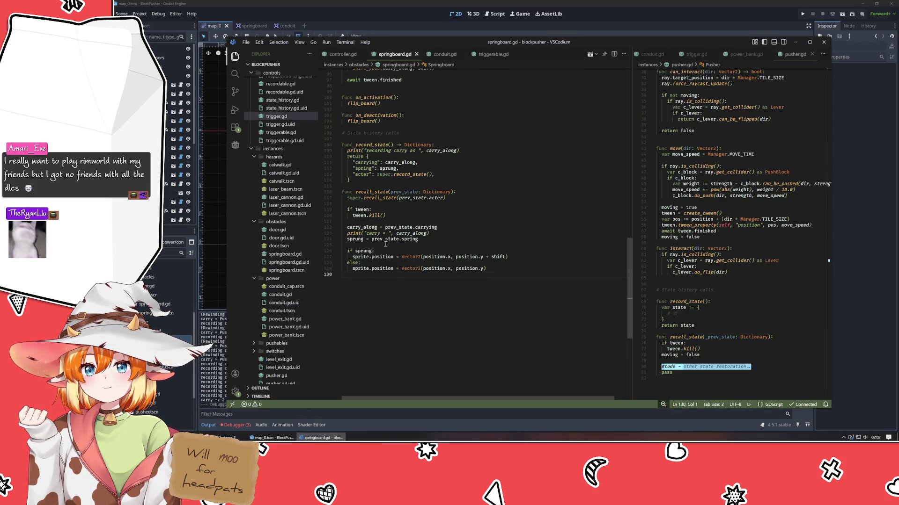
pyautogui.click(354, 240)
pyautogui.scroll(20, 414, 276)
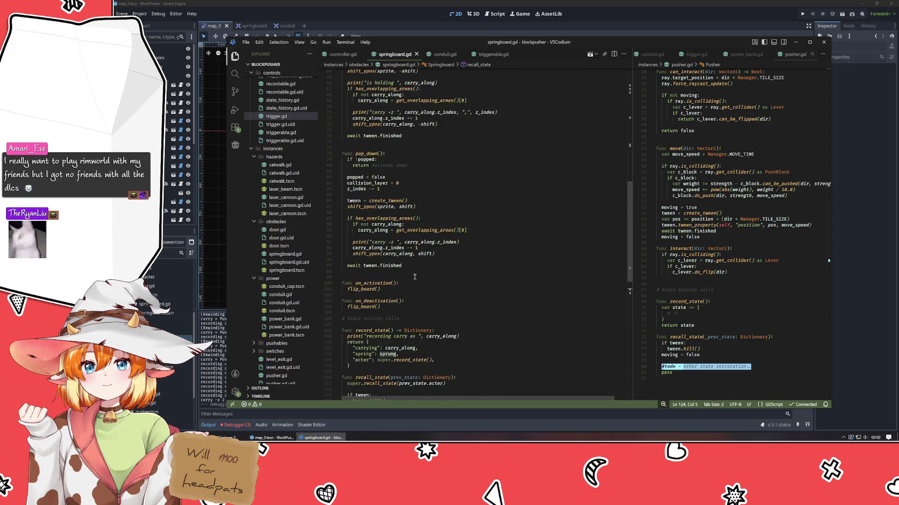
pyautogui.scroll(2, 414, 277)
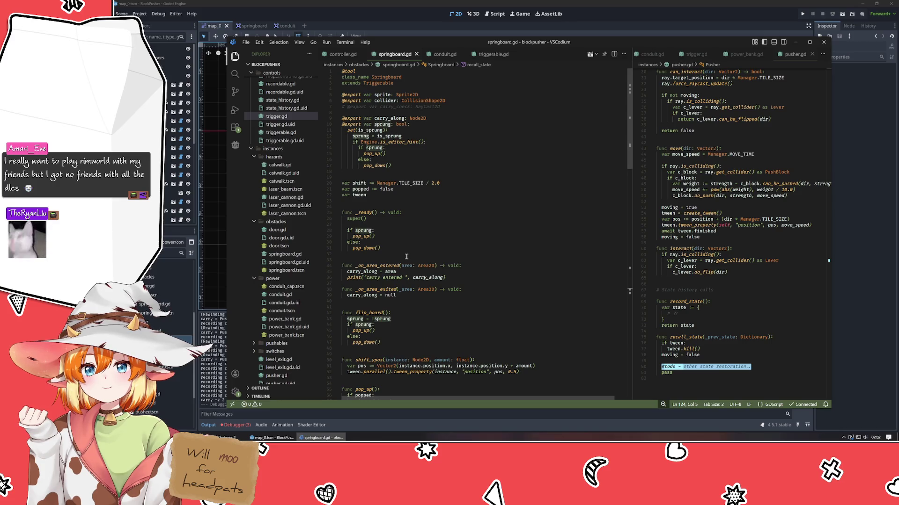
pyautogui.scroll(-20, 407, 256)
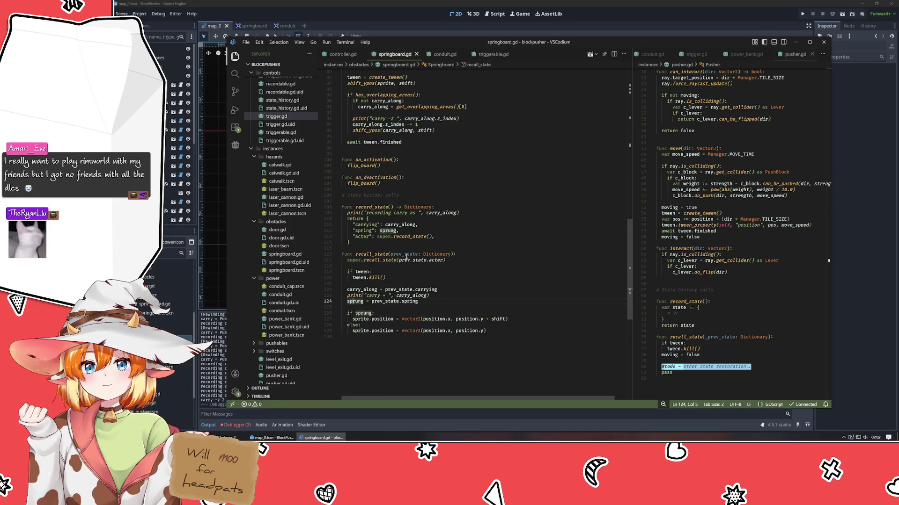
pyautogui.press('End')
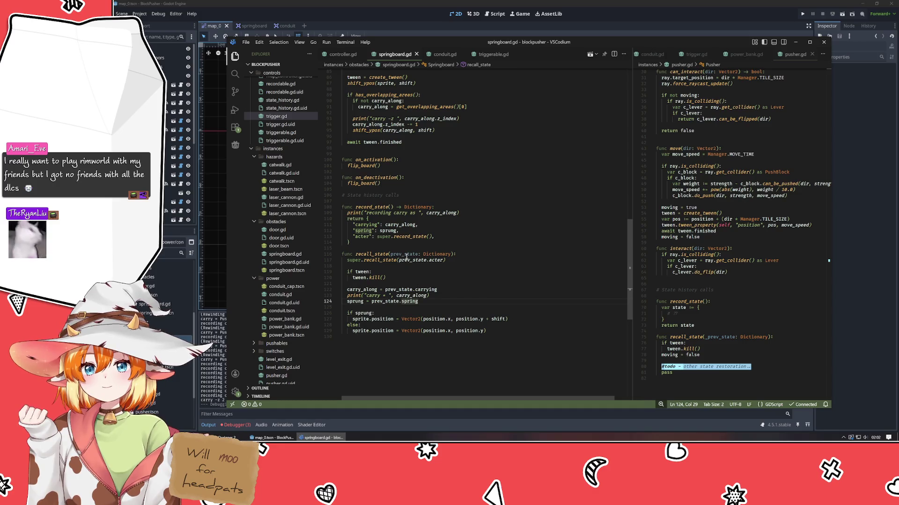
pyautogui.press('Return')
pyautogui.write('popped = spru')
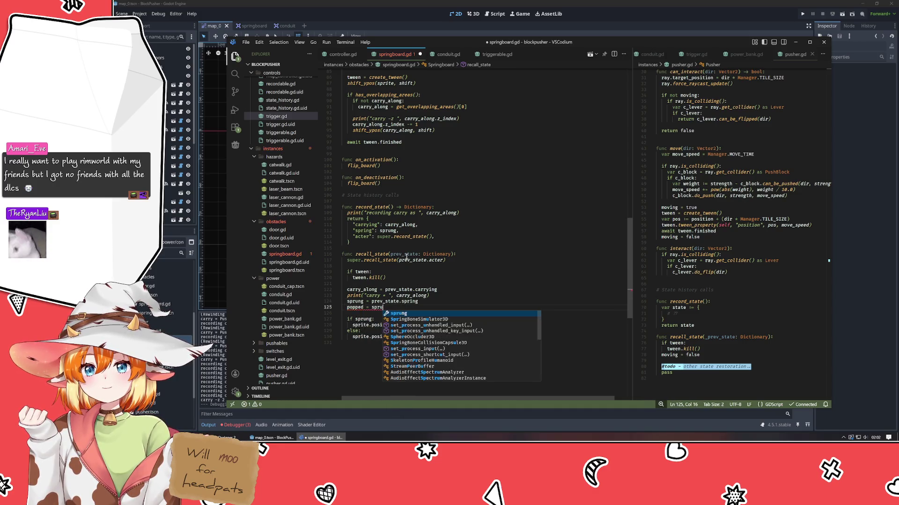
pyautogui.write('ng')
pyautogui.scroll(20, 406, 256)
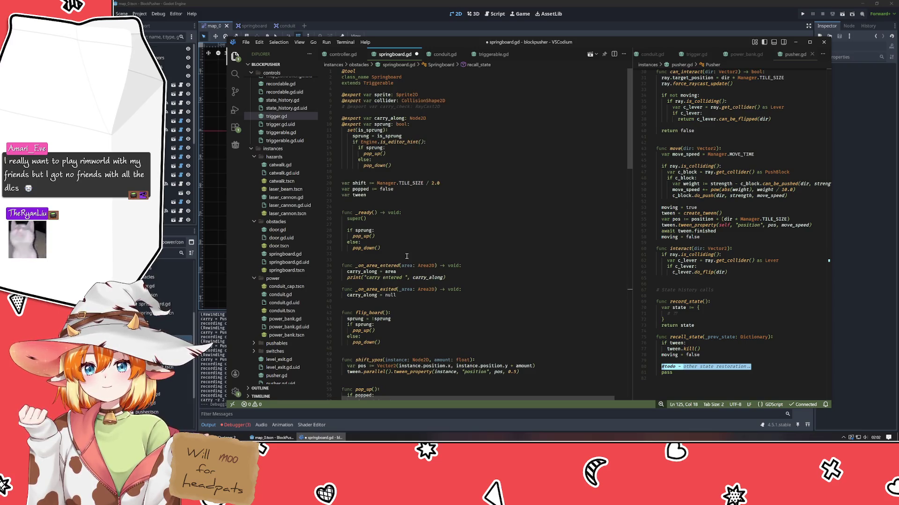
pyautogui.scroll(-15, 406, 256)
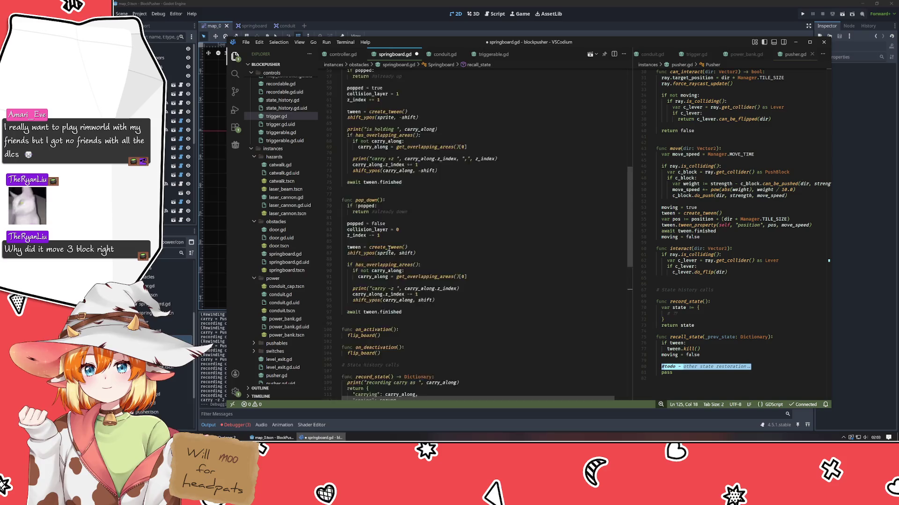
pyautogui.scroll(-6, 389, 248)
# - Save springboard.gd, then look up and close the Vector2 documentation page
pyautogui.scroll(-3, 390, 249)
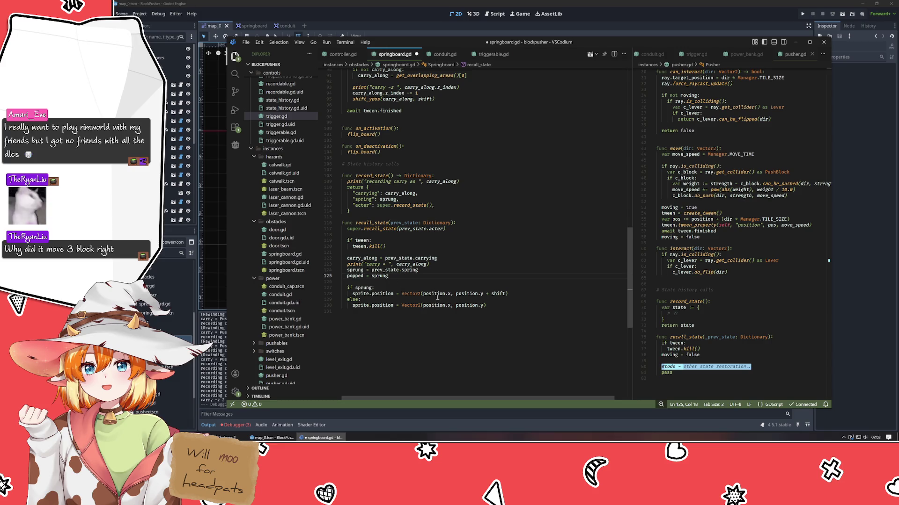
pyautogui.moveTo(413, 294)
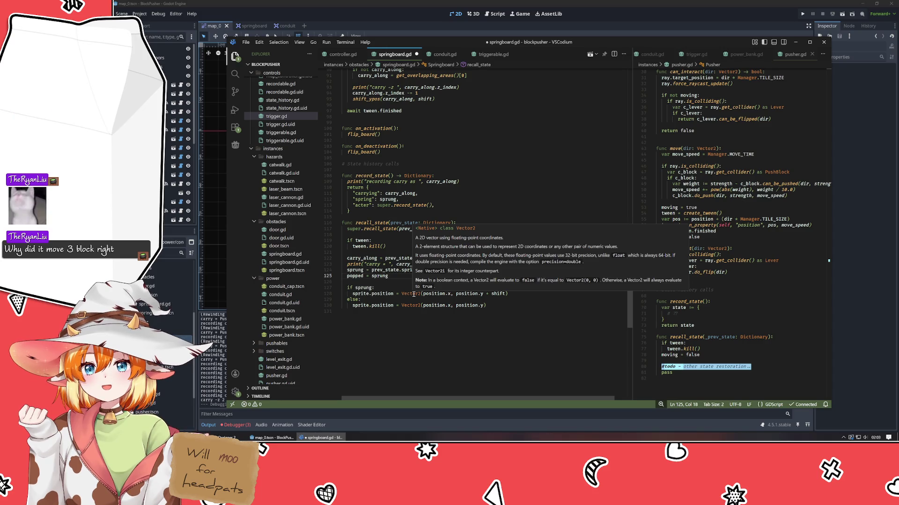
pyautogui.click(414, 294)
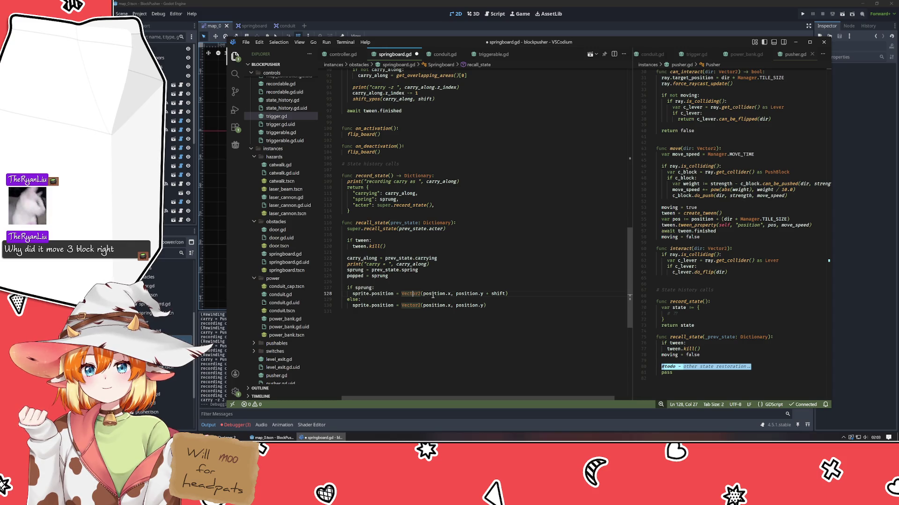
pyautogui.click(508, 304)
pyautogui.hotkey('ctrl', 's')
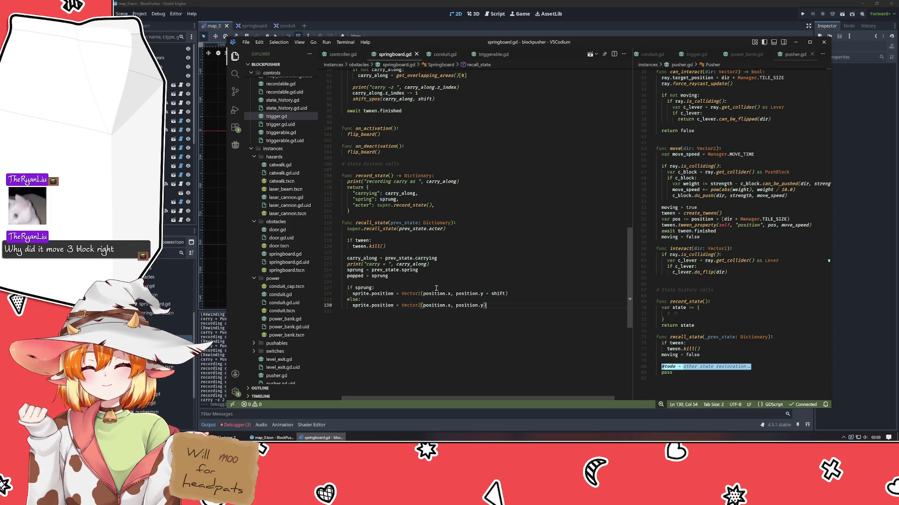
pyautogui.keyDown('ctrl'); pyautogui.click(415, 294); pyautogui.keyUp('ctrl')
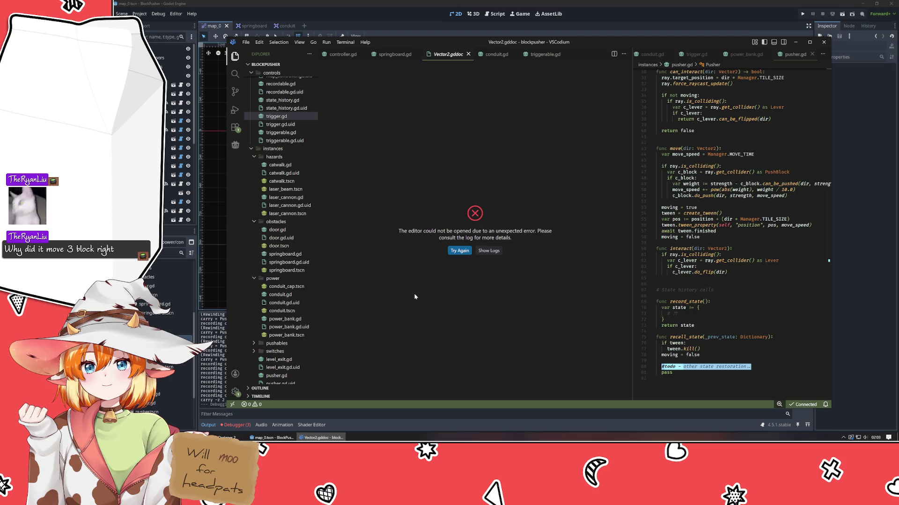
pyautogui.click(460, 251)
pyautogui.click(528, 222)
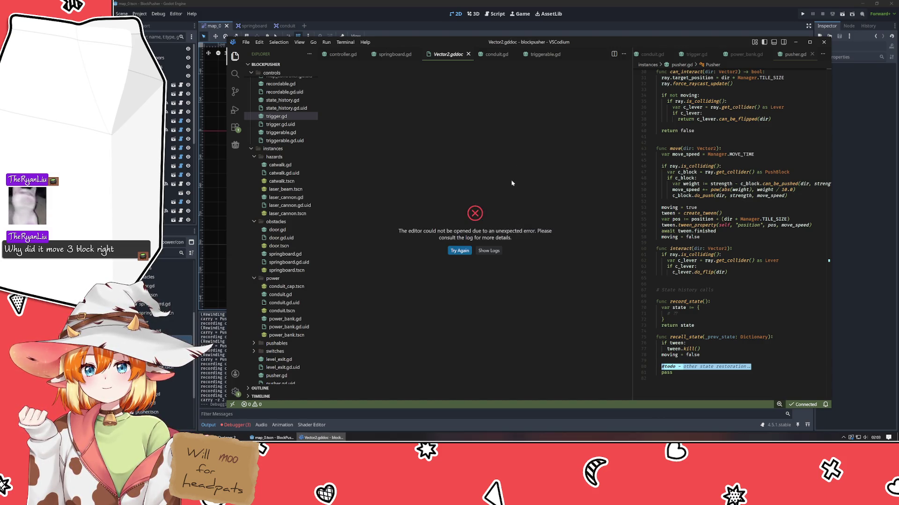
pyautogui.click(468, 54)
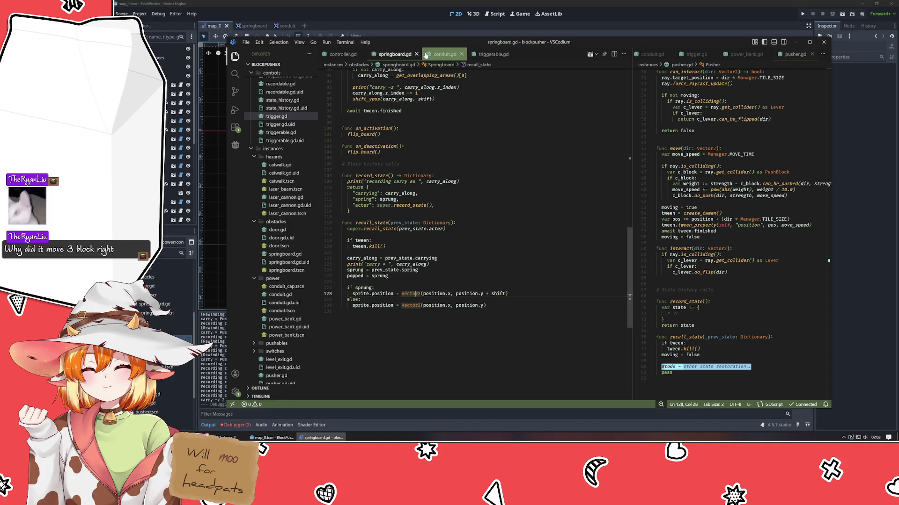
pyautogui.click(472, 313)
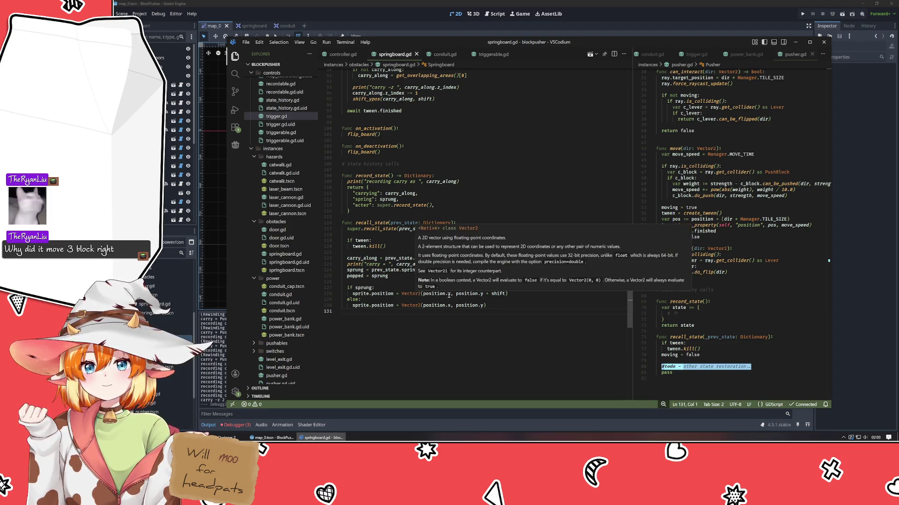
pyautogui.click(510, 304)
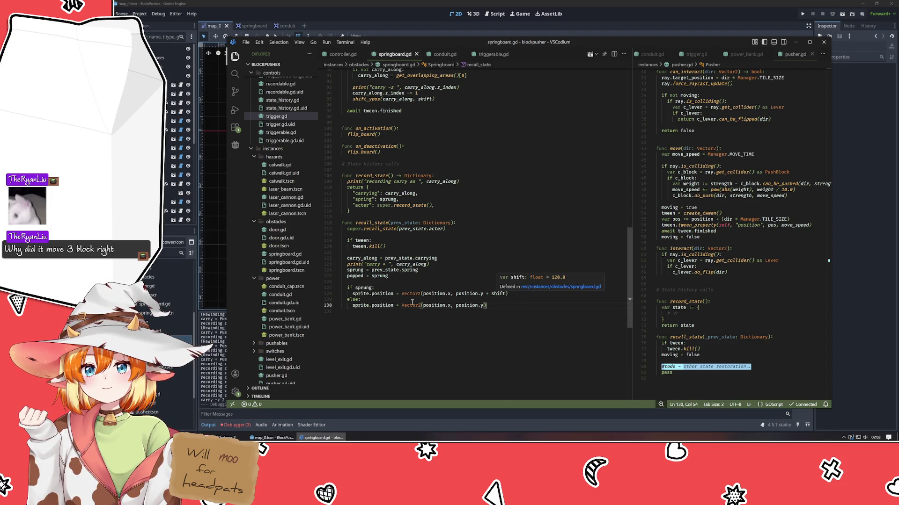
# - Insert 'sprite.' after Vector2( on lines 128 and 130, then save springboard.gd
pyautogui.click(422, 293)
pyautogui.write('sprite.')
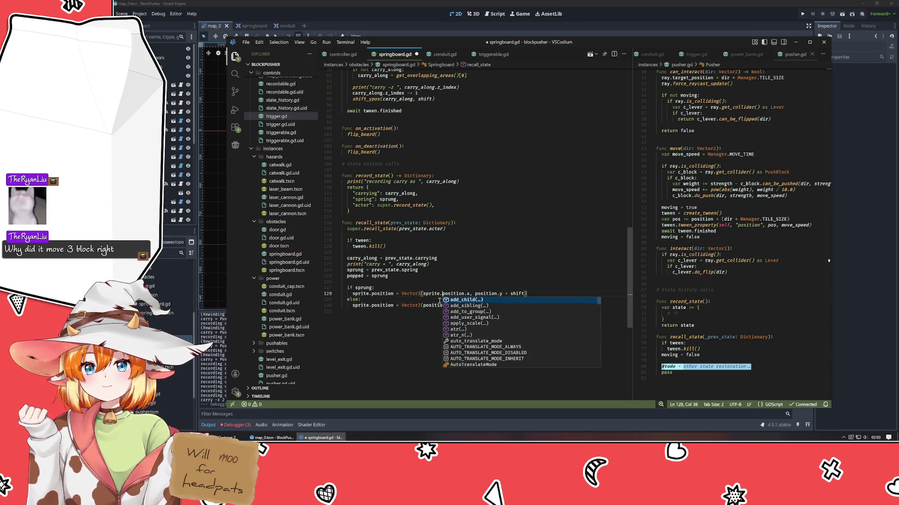
pyautogui.hotkey('ctrl', 'shift', 'Left')
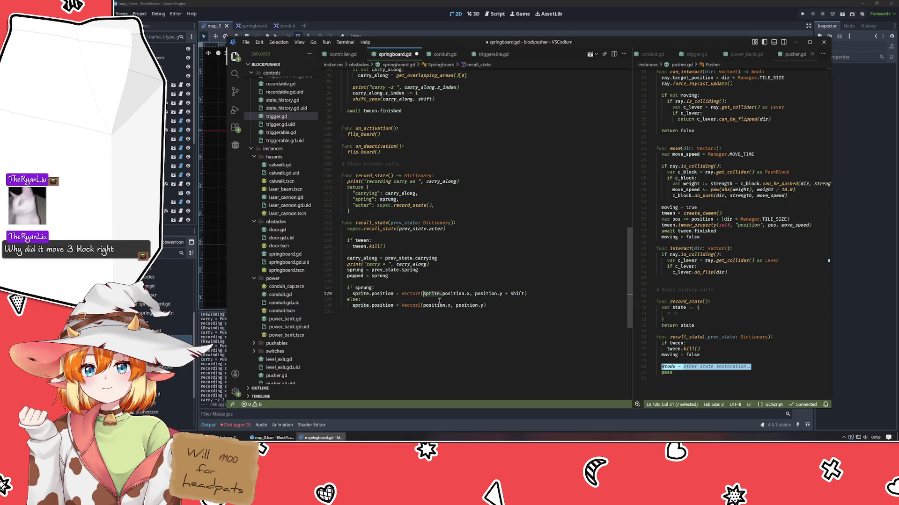
pyautogui.hotkey('ctrl', 'c')
pyautogui.press('Down')
pyautogui.press('Down')
pyautogui.hotkey('ctrl', 'v')
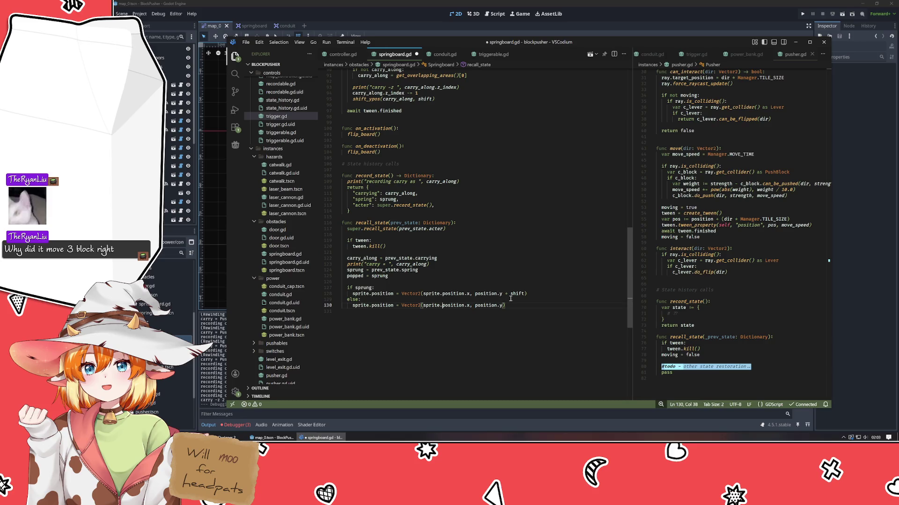
pyautogui.hotkey('ctrl', 's')
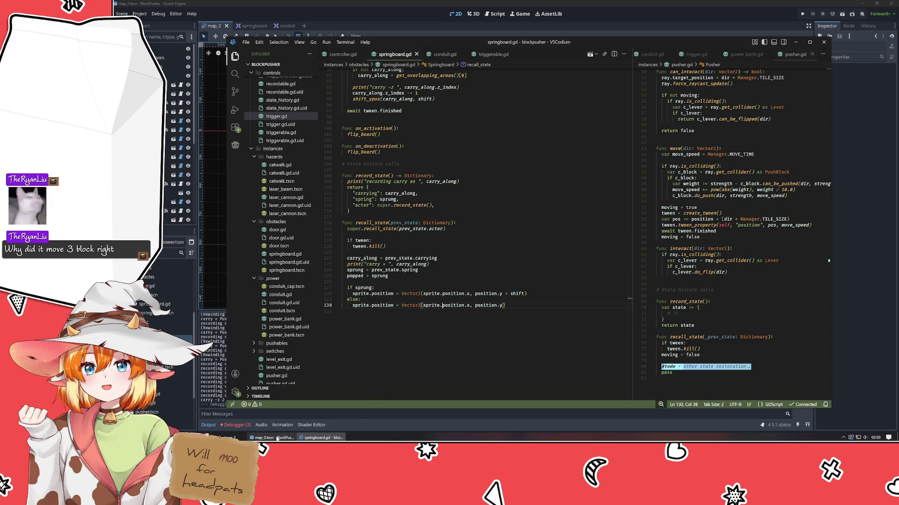
pyautogui.moveTo(275, 438)
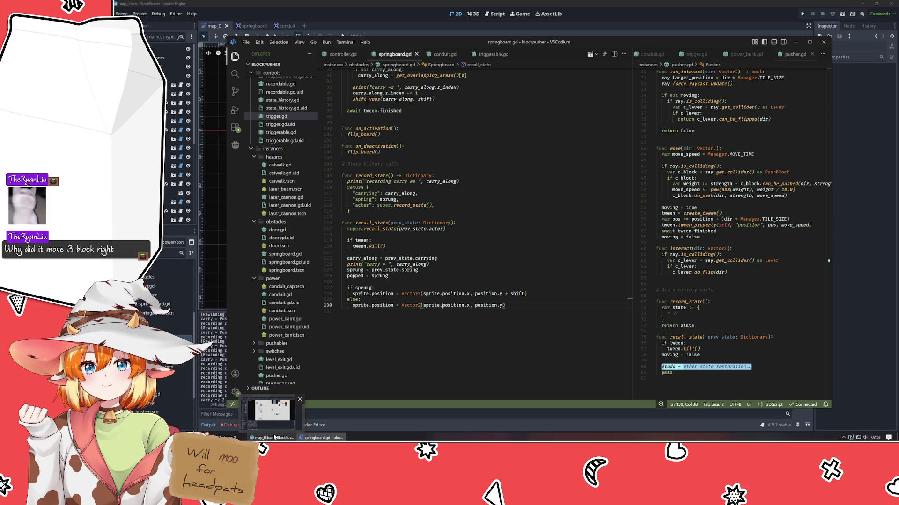
# - Run the BlockPusher game from Godot, rewind time three times with Z, then close it
pyautogui.click(273, 437)
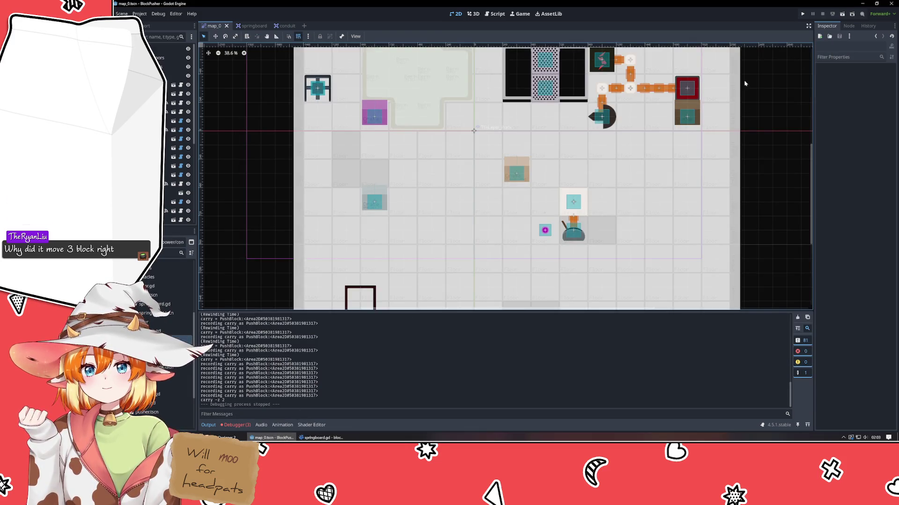
pyautogui.press('F5')
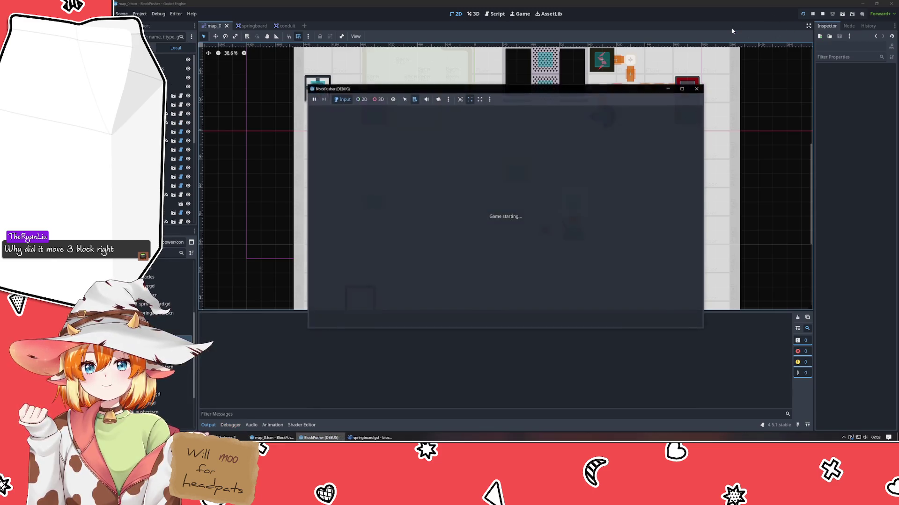
pyautogui.press('z')
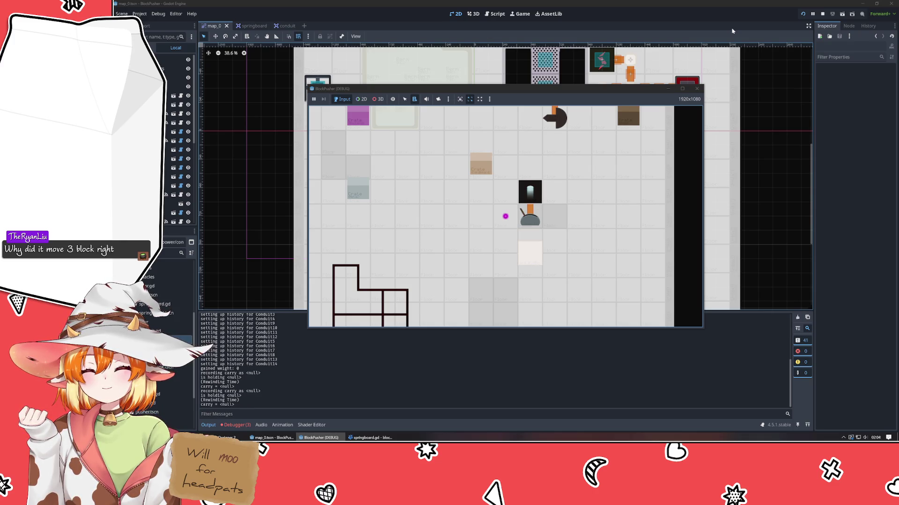
pyautogui.press('z')
pyautogui.press('z')
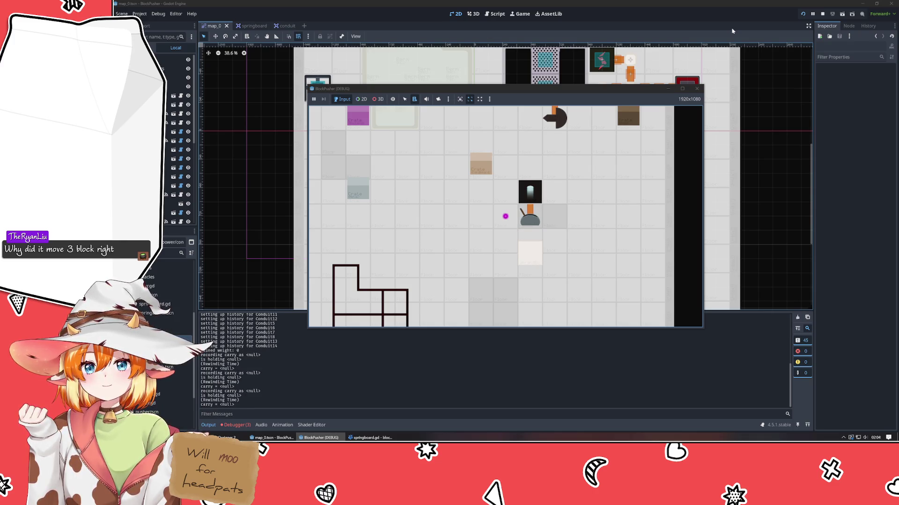
pyautogui.press('z')
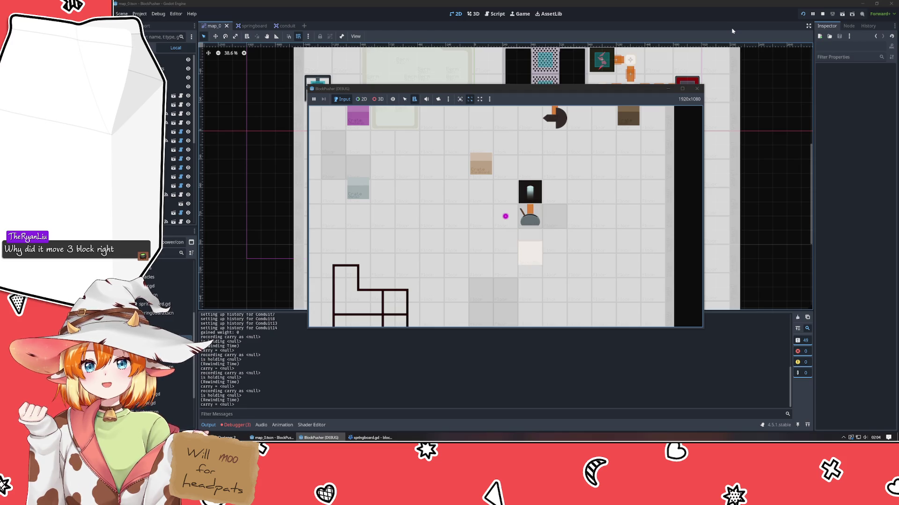
pyautogui.click(696, 90)
# - Delete ' + shift' from line 128's sprite.position and save springboard.gd
pyautogui.hotkey('alt', 'Tab')
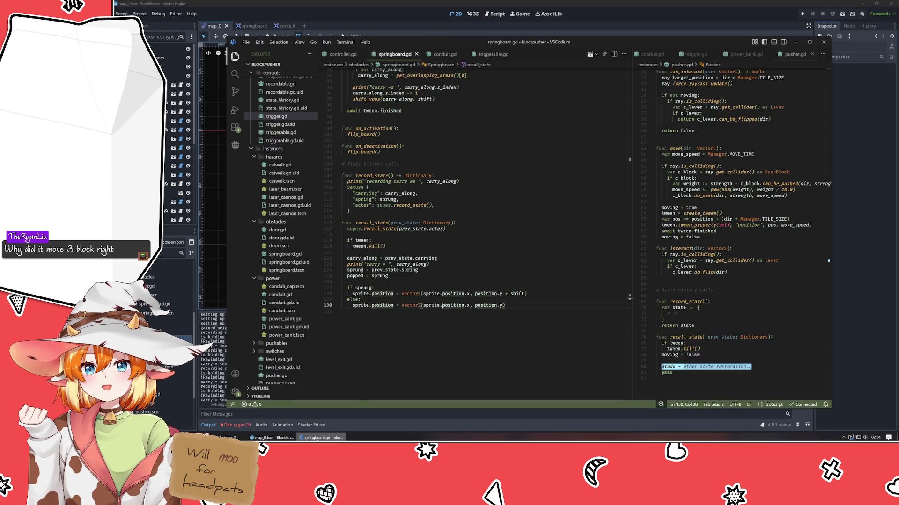
pyautogui.click(453, 351)
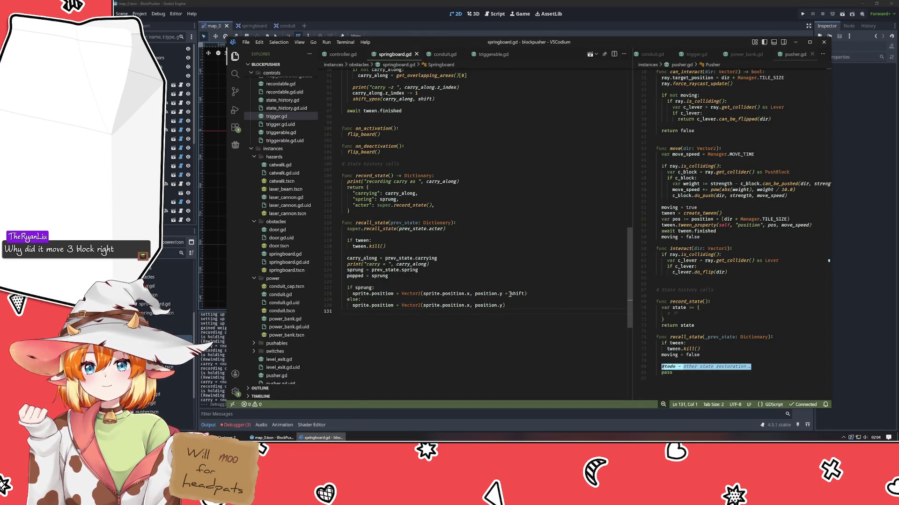
pyautogui.moveTo(527, 294); pyautogui.dragTo(501, 294)
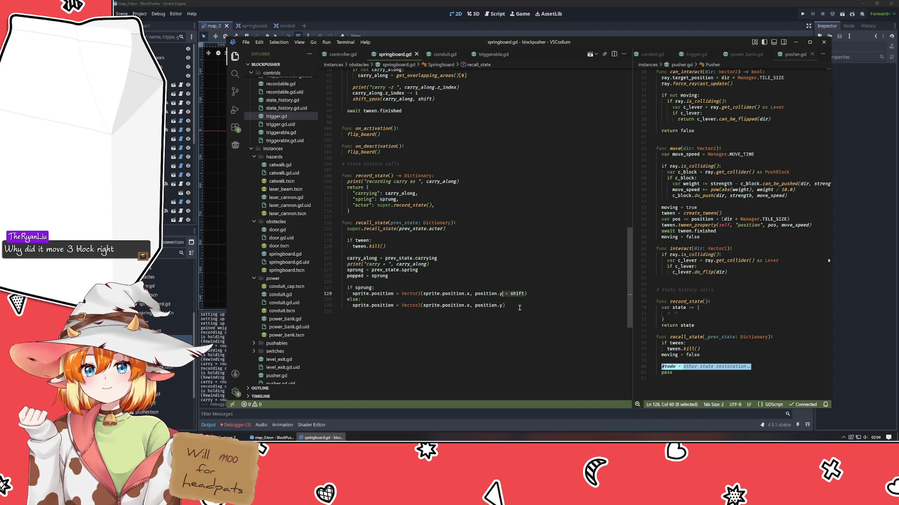
pyautogui.press('BackSpace')
pyautogui.hotkey('ctrl', 's')
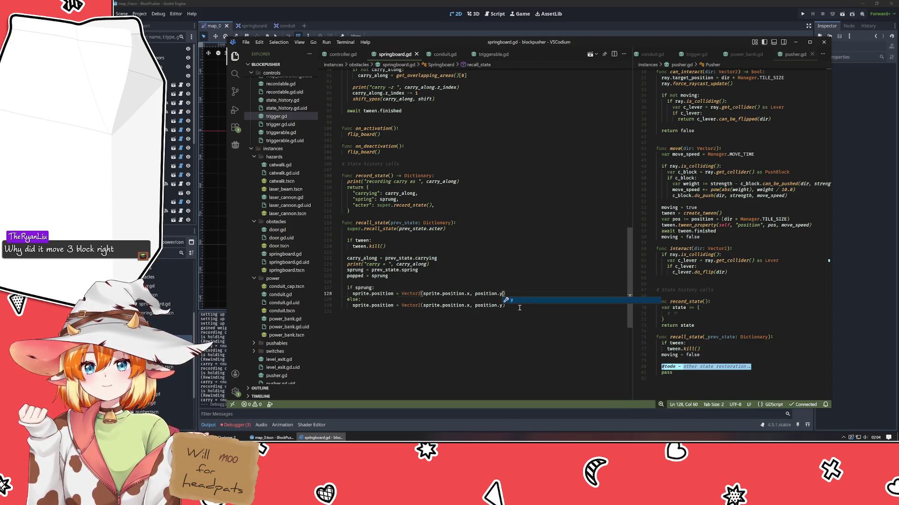
# - Dismiss the debugger picker and Go notification, then relaunch the game in Godot and rewind
pyautogui.press('F5')
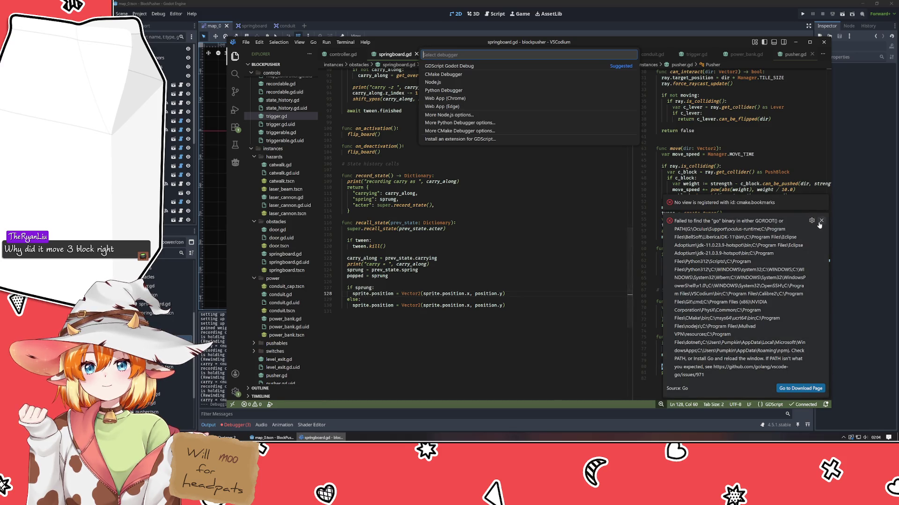
pyautogui.click(821, 221)
pyautogui.click(520, 206)
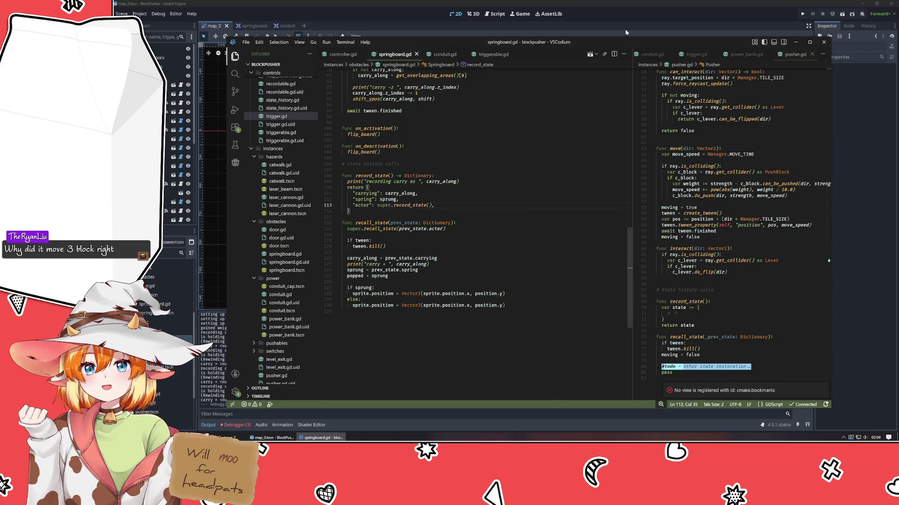
pyautogui.click(633, 17)
pyautogui.press('F5')
pyautogui.press('z')
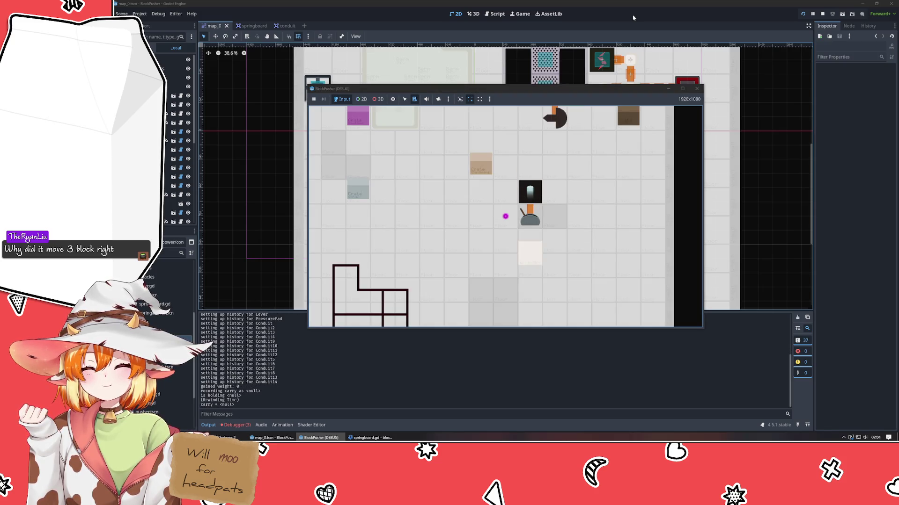
# - Push the white block up and rewind it three times, then close the game
pyautogui.press('space')
pyautogui.press('z')
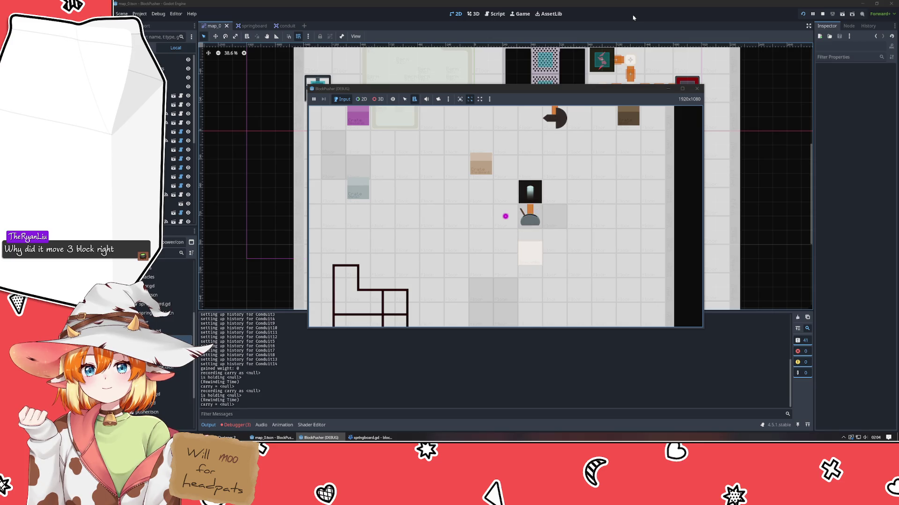
pyautogui.press('space')
pyautogui.press('z')
pyautogui.press('space')
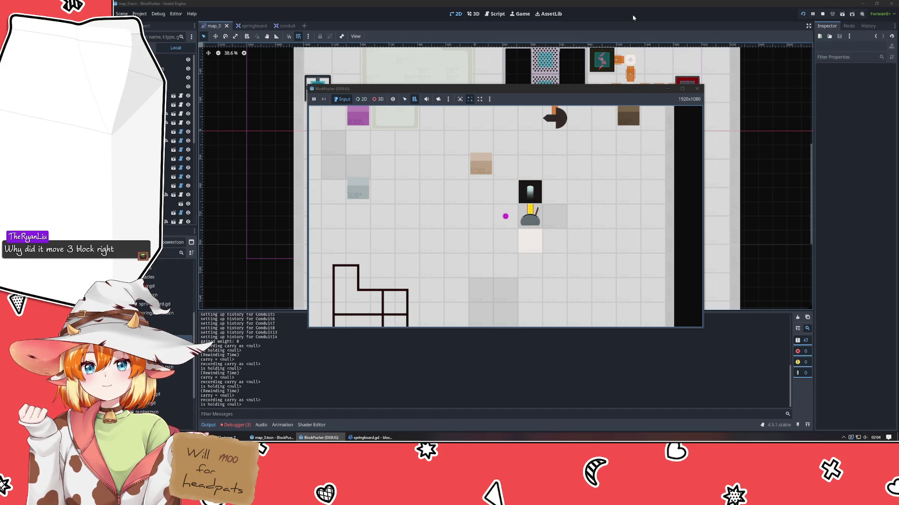
pyautogui.press('z')
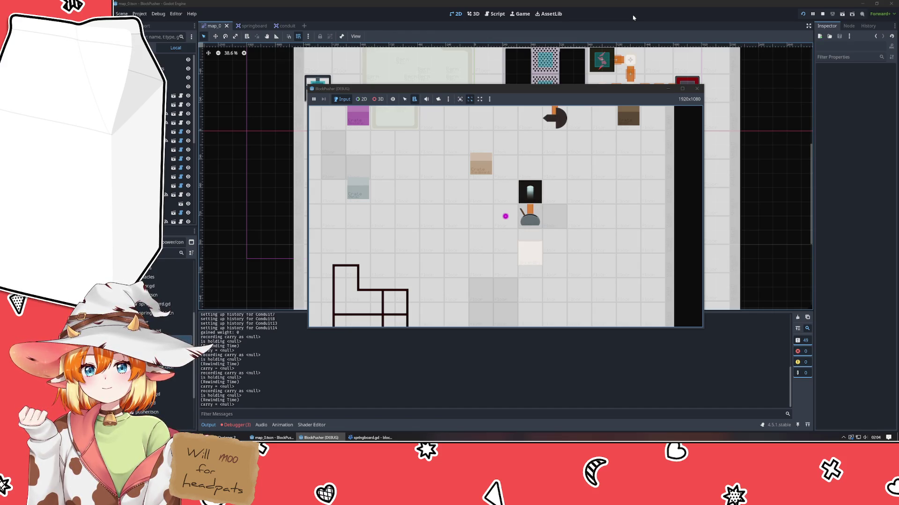
pyautogui.click(696, 89)
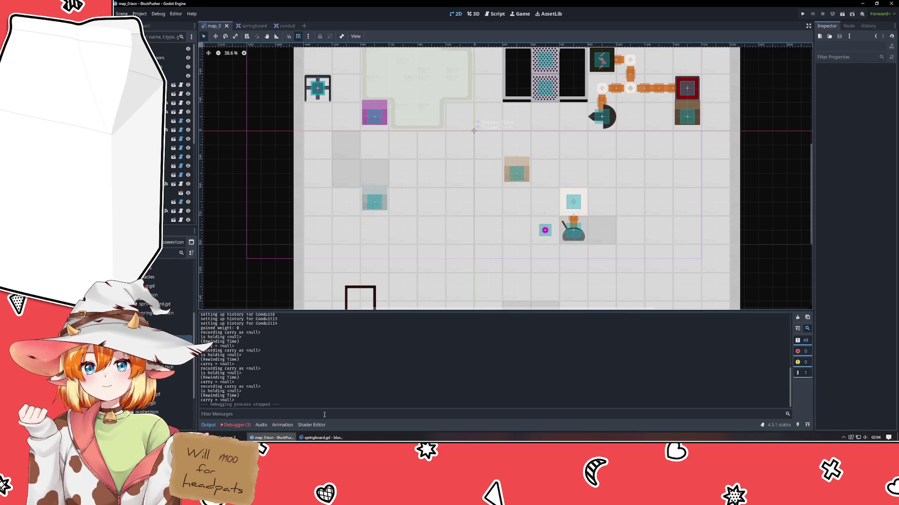
pyautogui.click(323, 438)
# - Change both sprite.position lines in recall_state to Vector2(0, 0) and save springboard.gd
pyautogui.moveTo(422, 294); pyautogui.dragTo(505, 294)
pyautogui.write('0, 0')
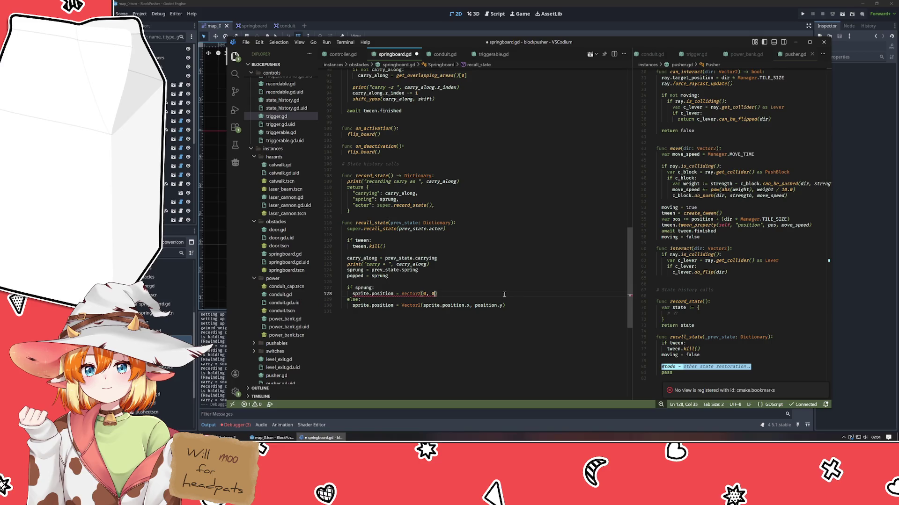
pyautogui.press('Down')
pyautogui.press('Down')
pyautogui.press('End')
pyautogui.press('Left')
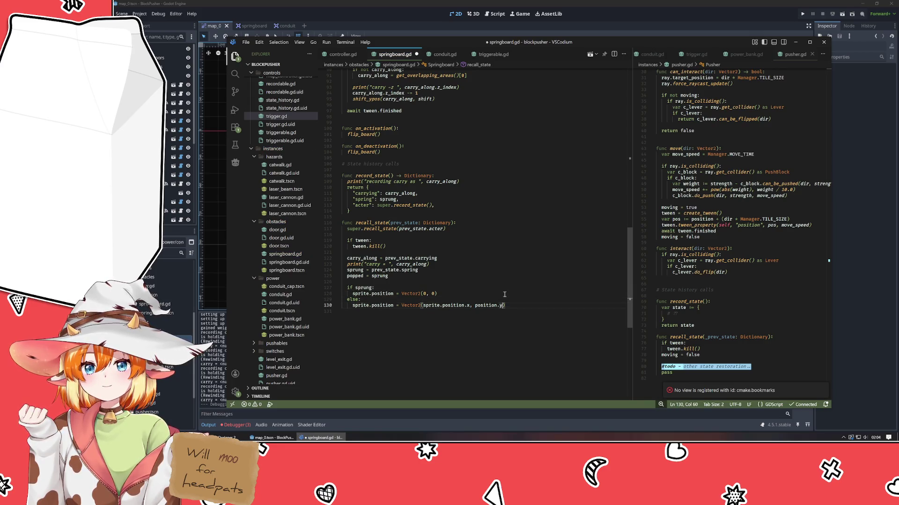
pyautogui.hotkey('ctrl', 'shift', 'Left')
pyautogui.hotkey('ctrl', 'shift', 'Left')
pyautogui.hotkey('ctrl', 'shift', 'Left')
pyautogui.write('0, 0')
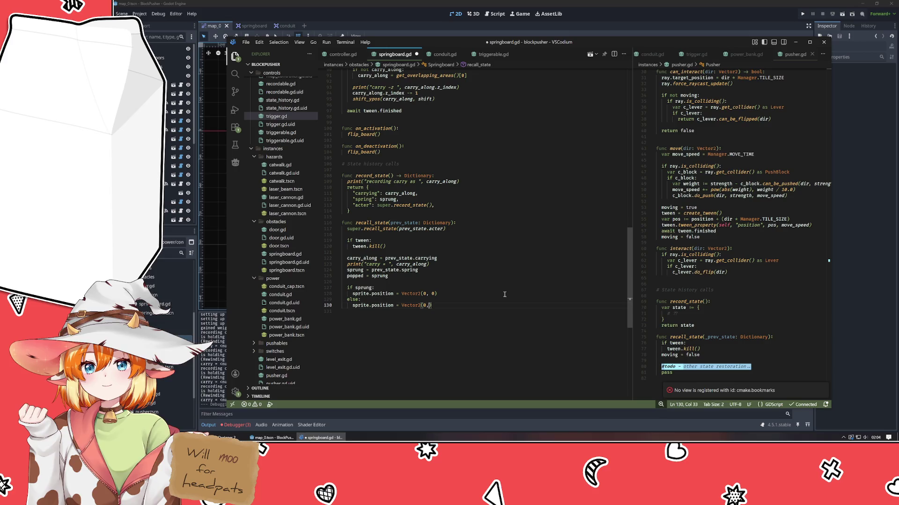
pyautogui.hotkey('ctrl', 's')
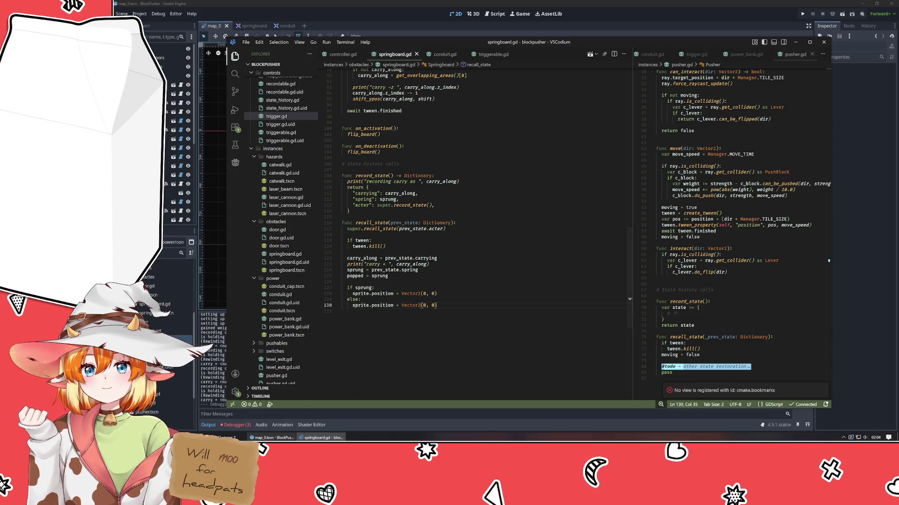
# - Relaunch the game in Godot, push the block up, rewind, and push it again
pyautogui.click(271, 437)
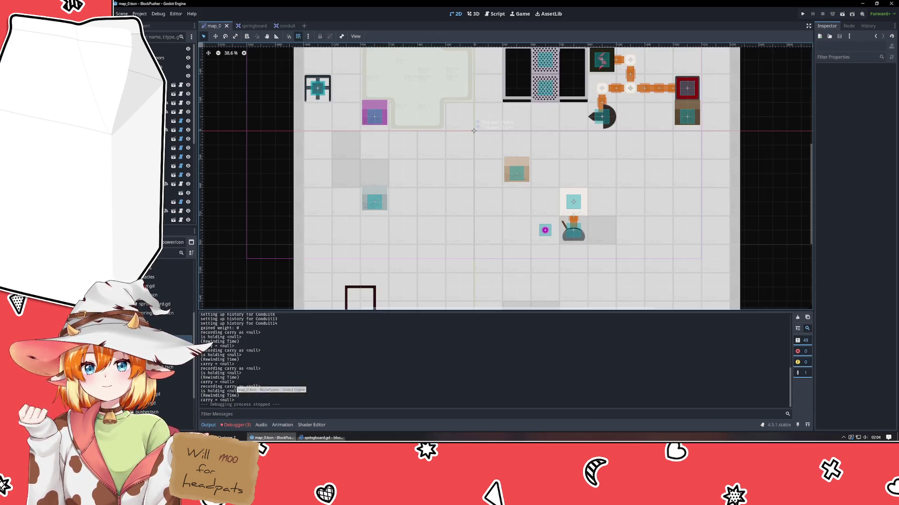
pyautogui.press('F5')
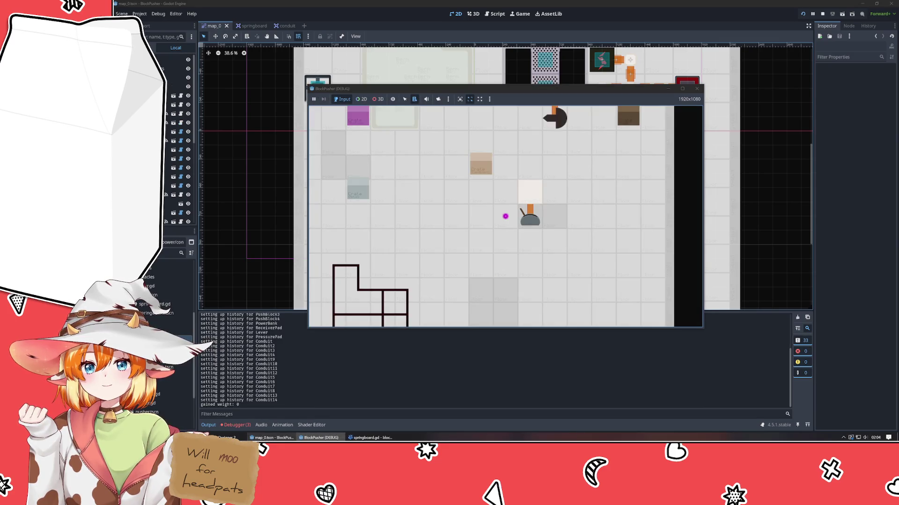
pyautogui.press('space')
pyautogui.press('z')
pyautogui.press('space')
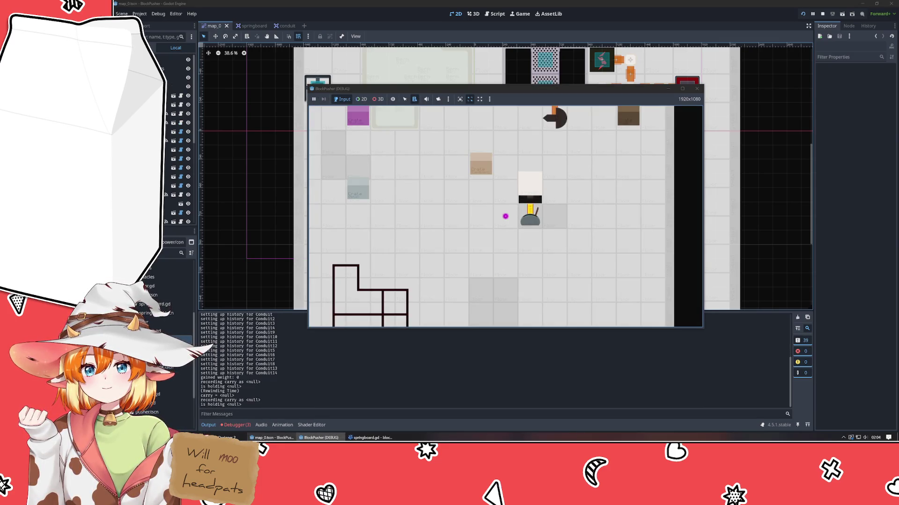
# - Rewind once more in the game, then make line 128 read Vector2(0, shift)
pyautogui.press('z')
pyautogui.click(370, 438)
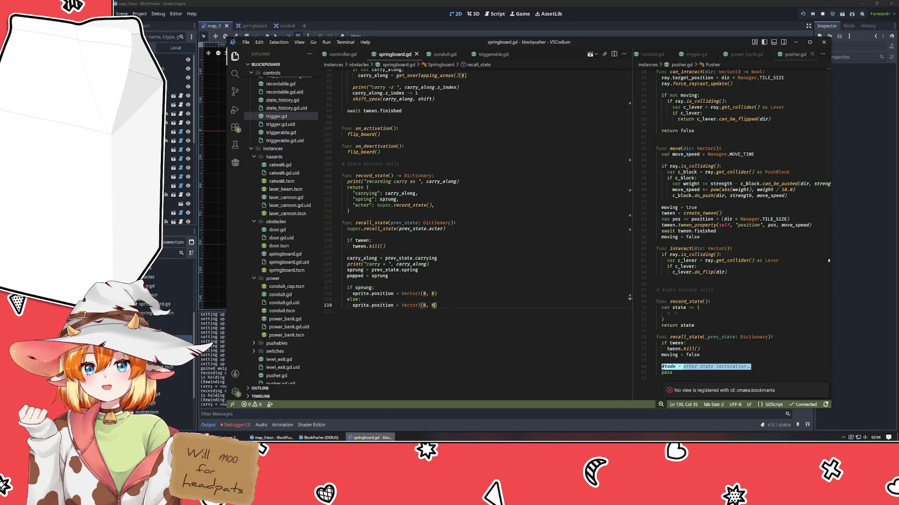
pyautogui.click(453, 294)
pyautogui.press('Left')
pyautogui.press('BackSpace')
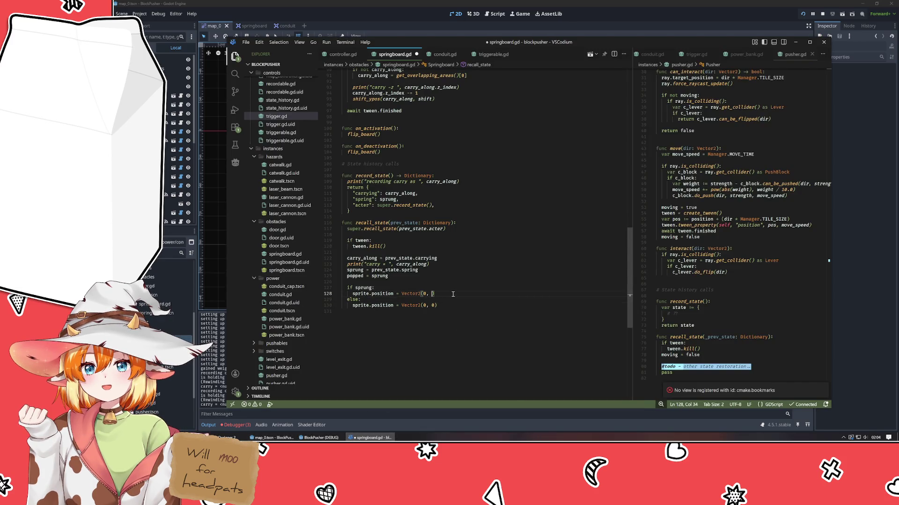
pyautogui.write('shift')
pyautogui.press('Escape')
# - Scroll through springboard.gd to review the recall_state changes
pyautogui.scroll(5, 466, 232)
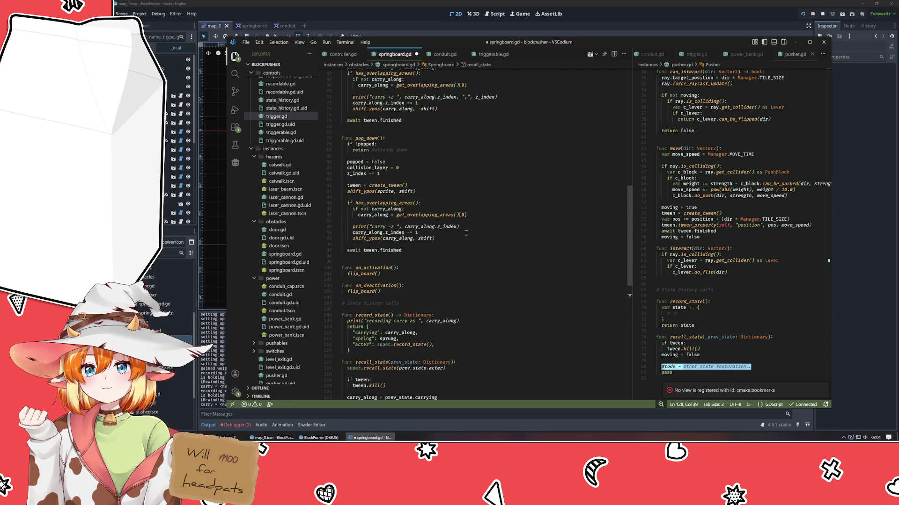
pyautogui.scroll(7, 466, 233)
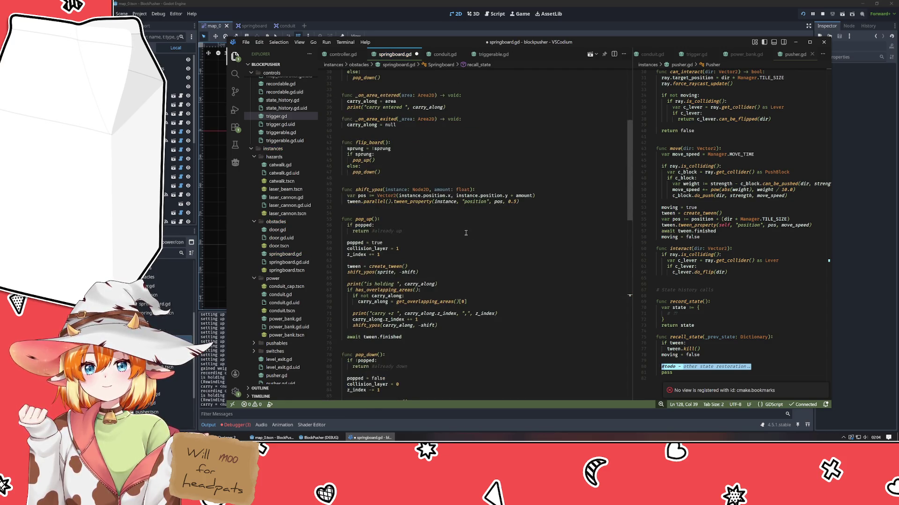
pyautogui.scroll(-12, 465, 232)
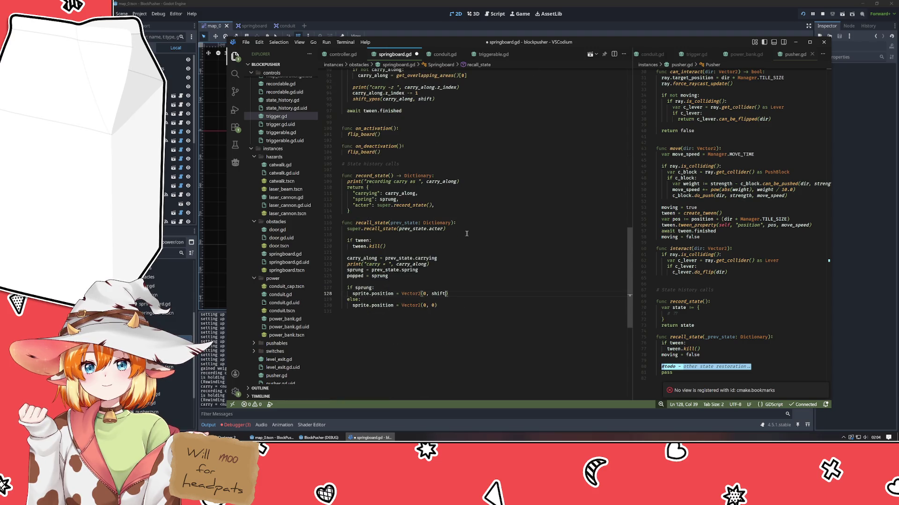
pyautogui.scroll(14, 466, 233)
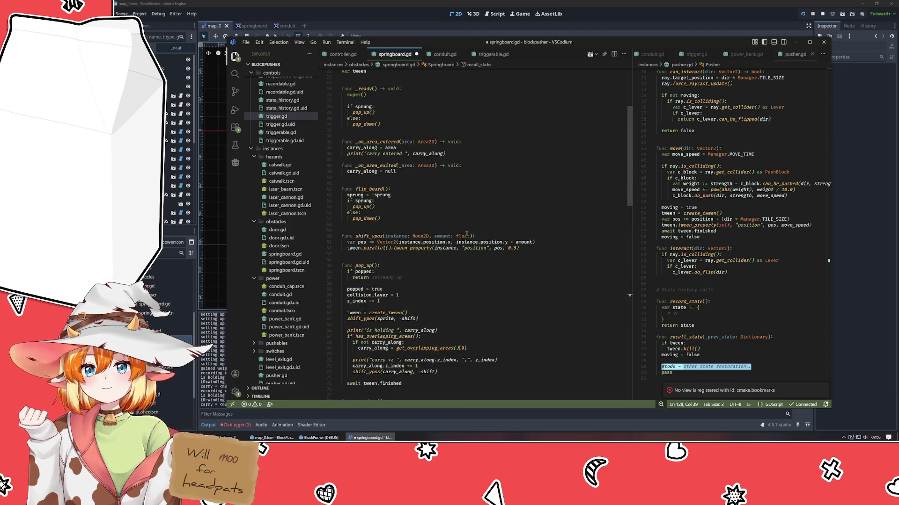
pyautogui.scroll(4, 464, 235)
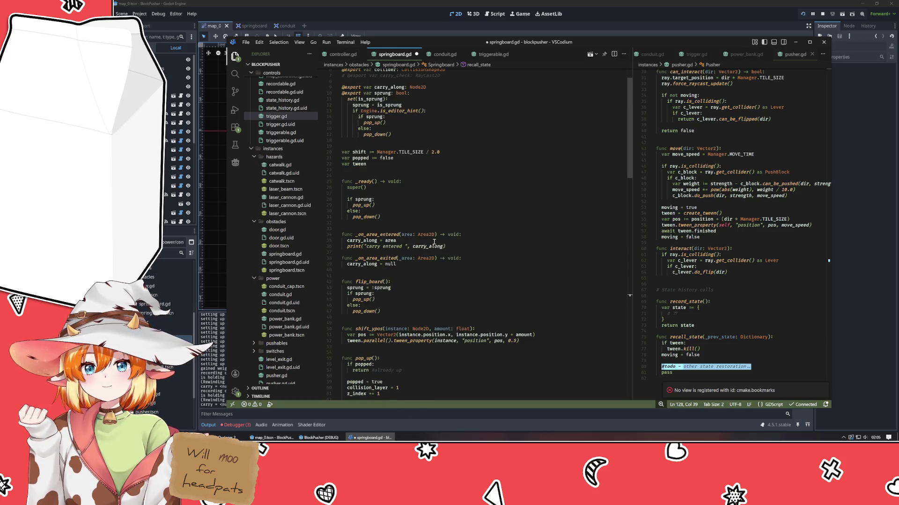
pyautogui.scroll(-6, 434, 242)
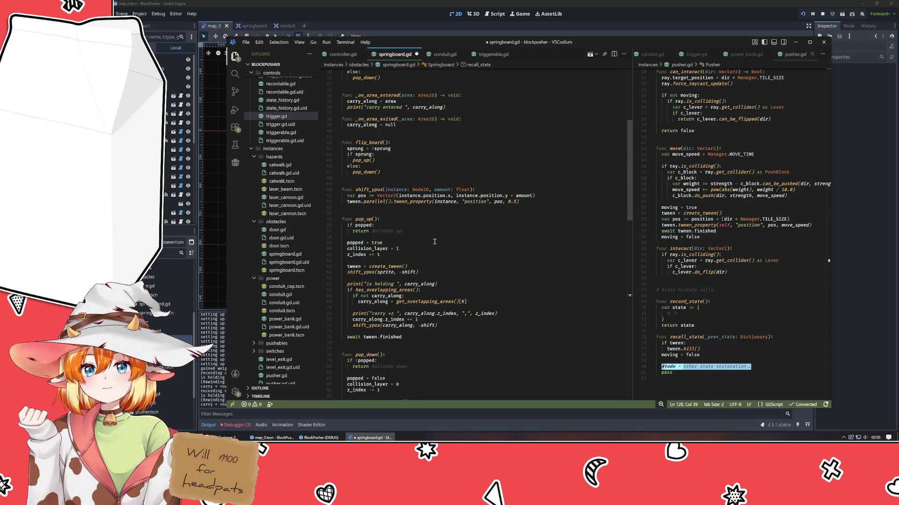
pyautogui.scroll(-5, 434, 242)
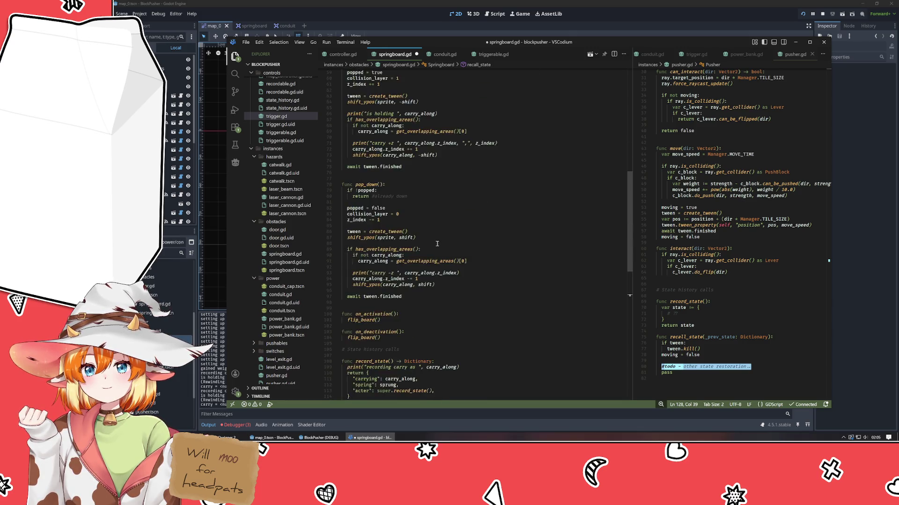
# - Run the game, rewind the block's moves with Z six times, then close the game
pyautogui.click(648, 6)
pyautogui.press('F5')
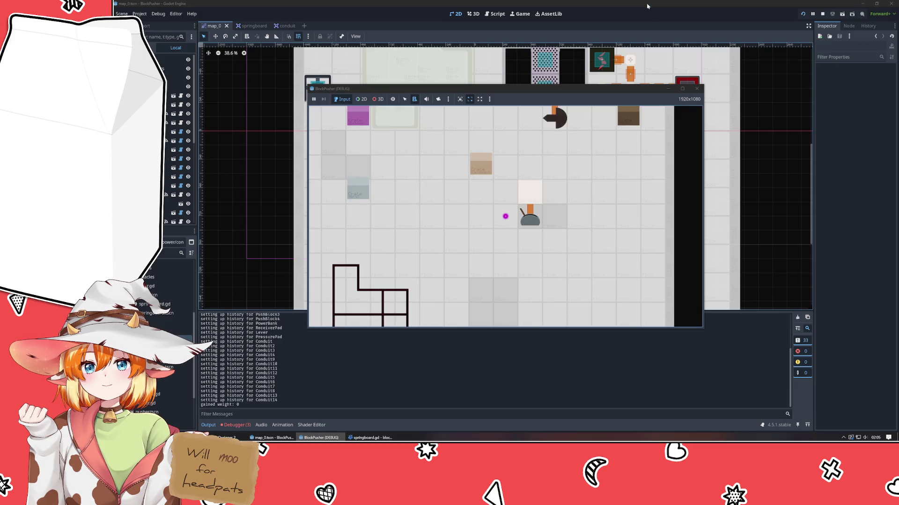
pyautogui.press('z')
pyautogui.press('z')
pyautogui.press('z')
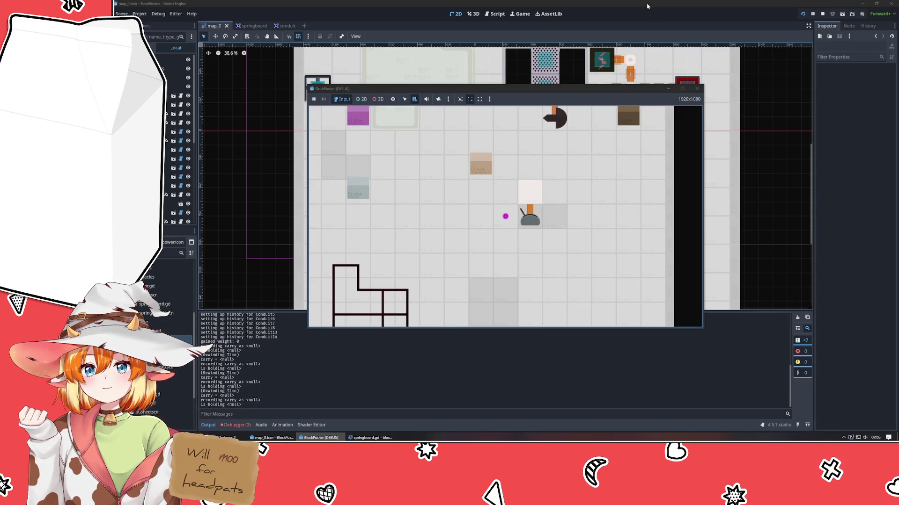
pyautogui.press('z')
pyautogui.press('z')
pyautogui.press('z')
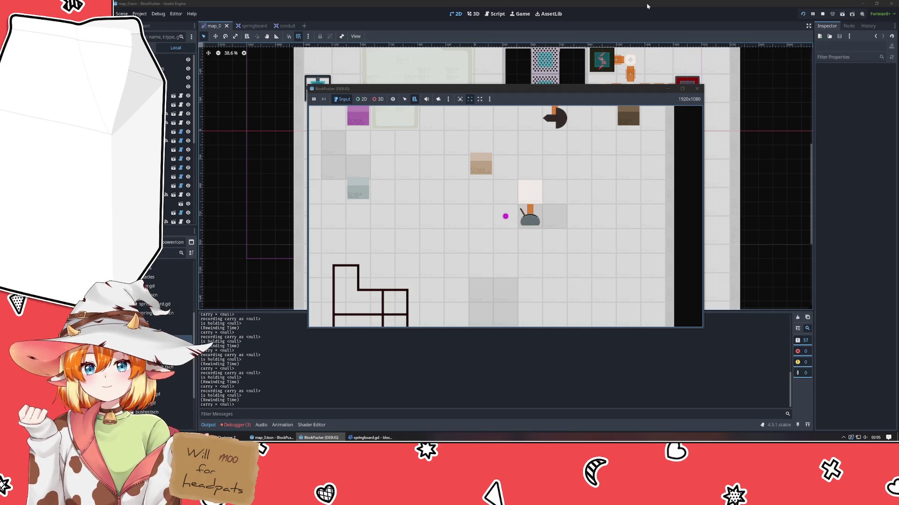
pyautogui.press('z')
pyautogui.press('z')
pyautogui.press('z')
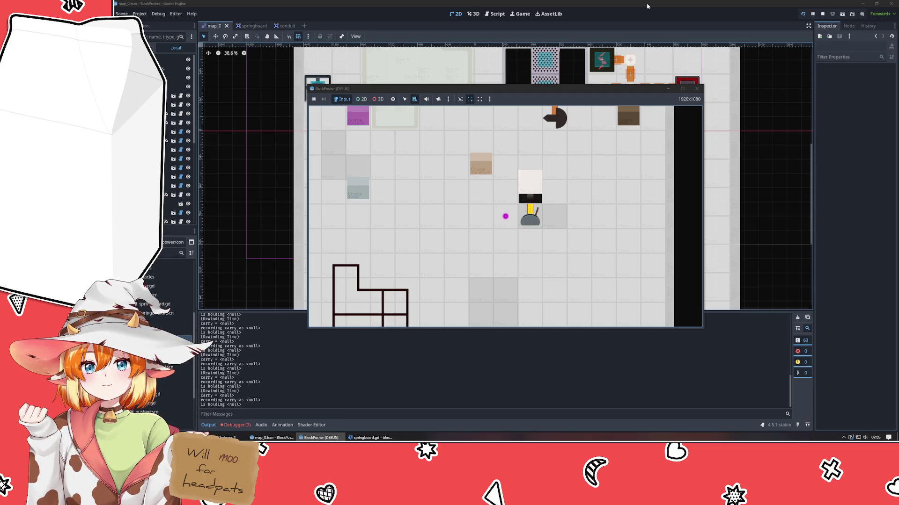
pyautogui.press('z')
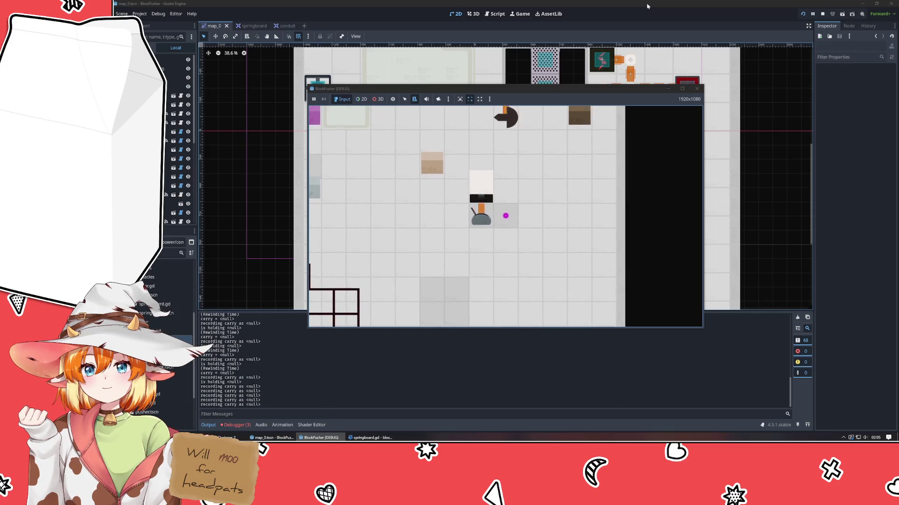
pyautogui.press('z')
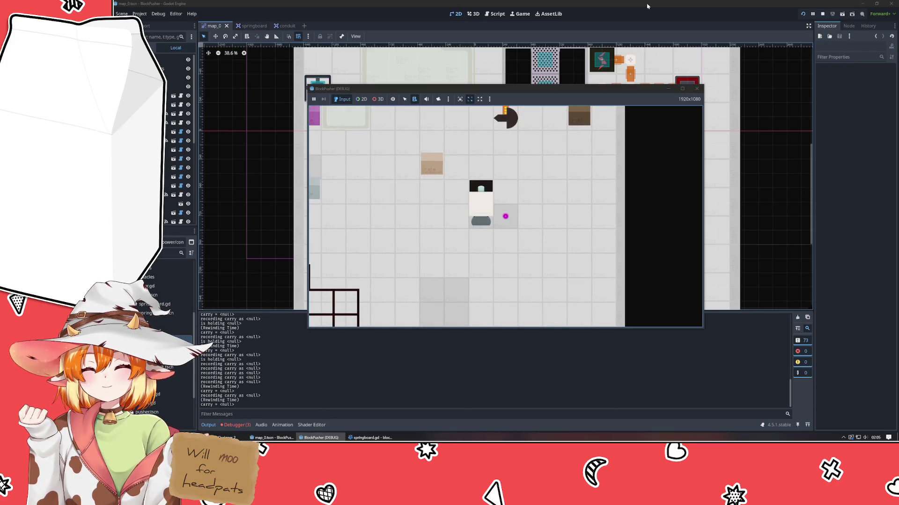
pyautogui.press('z')
pyautogui.press('z')
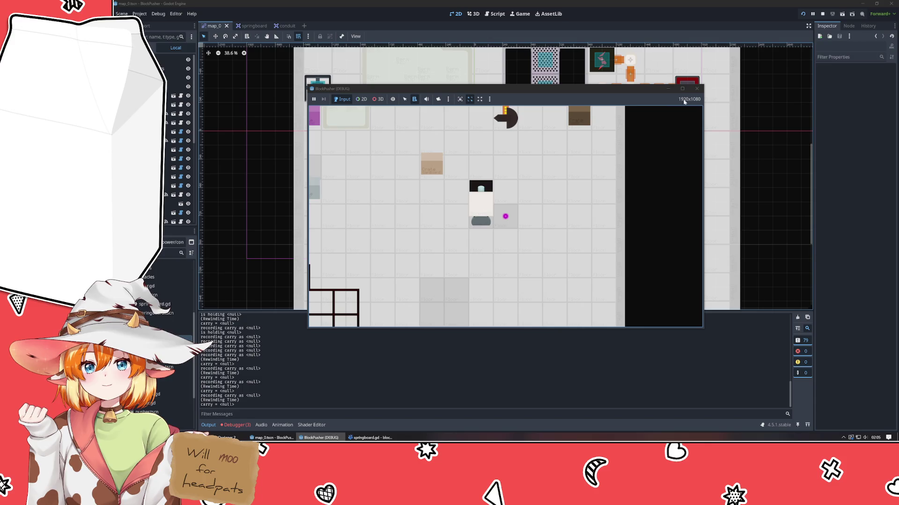
pyautogui.click(697, 88)
# - Leave springboard.gd in VSCodium and bring the Godot editor back to the front
pyautogui.click(322, 438)
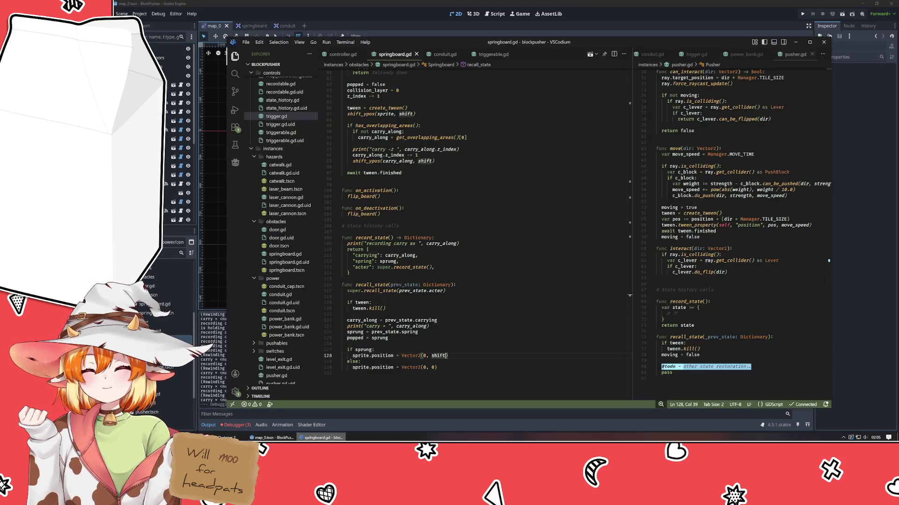
pyautogui.click(444, 372)
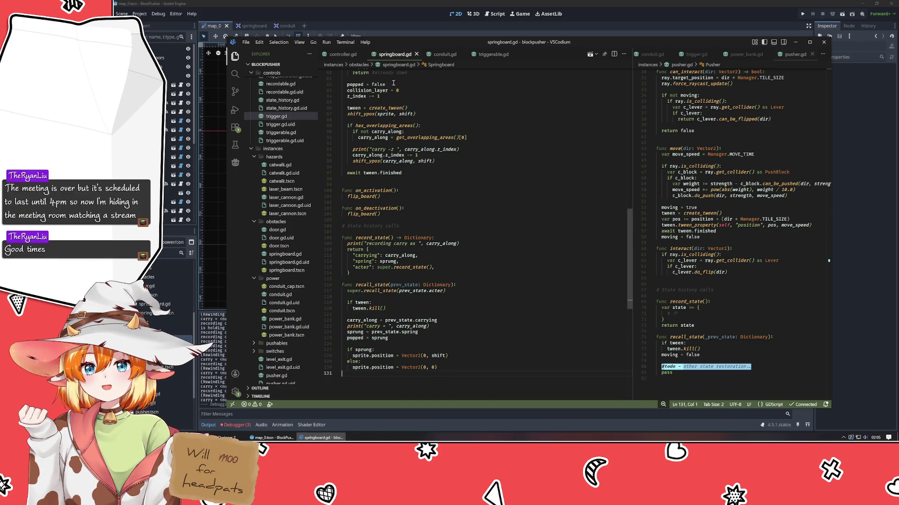
pyautogui.click(396, 15)
# - Launch the game, rewind once with z, then close it
pyautogui.press('F5')
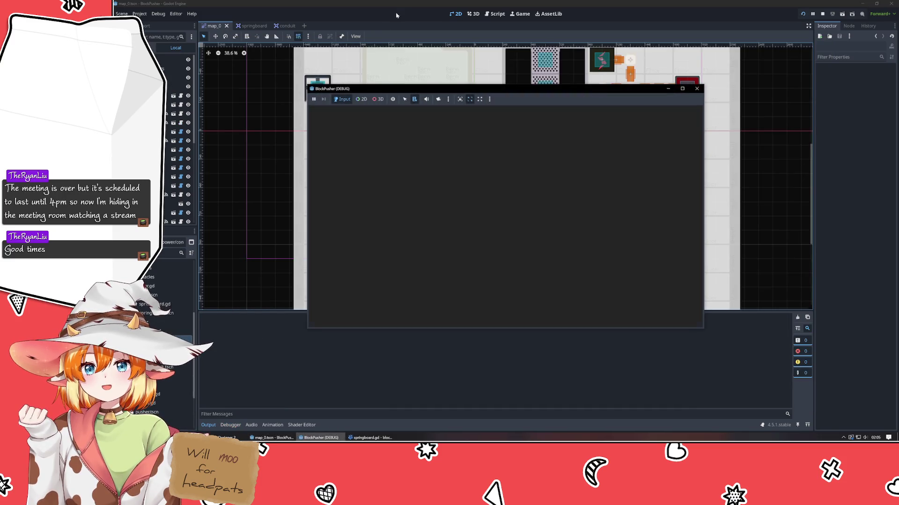
pyautogui.press('z')
pyautogui.press('z')
pyautogui.press('z')
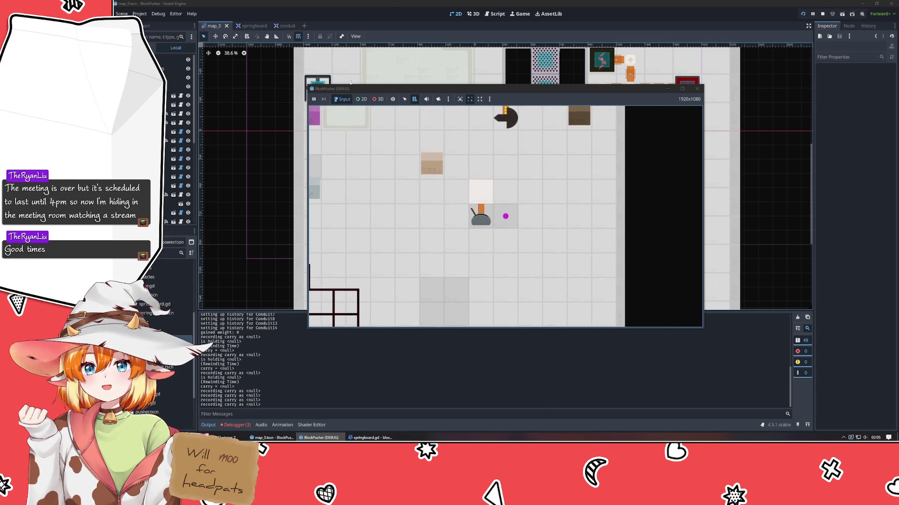
pyautogui.click(697, 88)
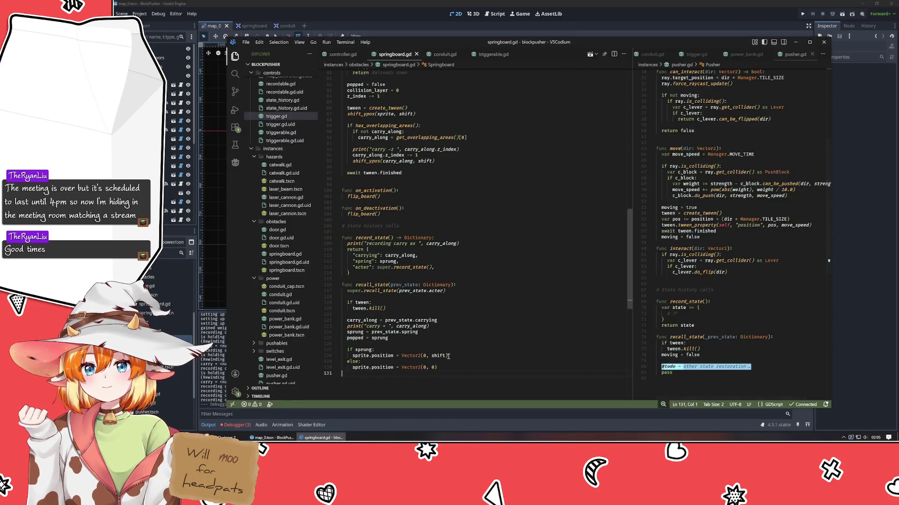
# - Save springboard.gd and relaunch the game from Godot with F5
pyautogui.click(434, 356)
pyautogui.write('-')
pyautogui.hotkey('ctrl', 's')
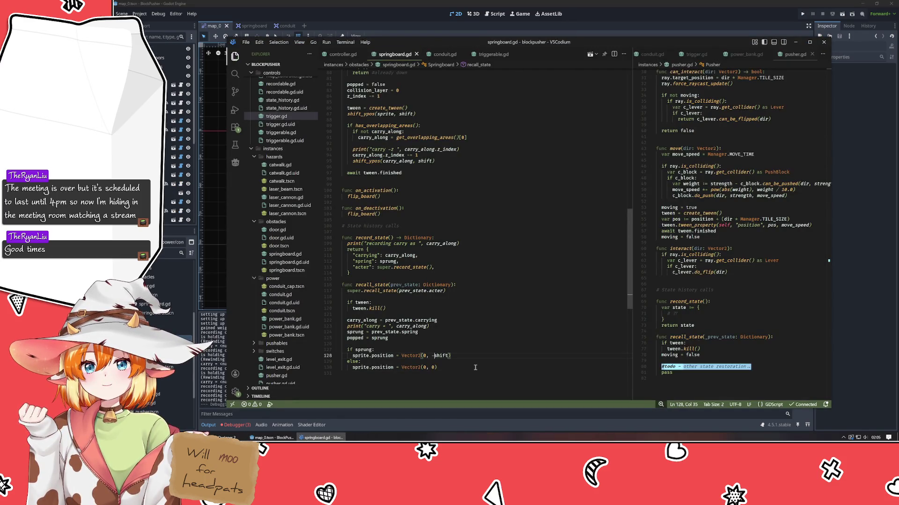
pyautogui.click(614, 26)
pyautogui.press('F5')
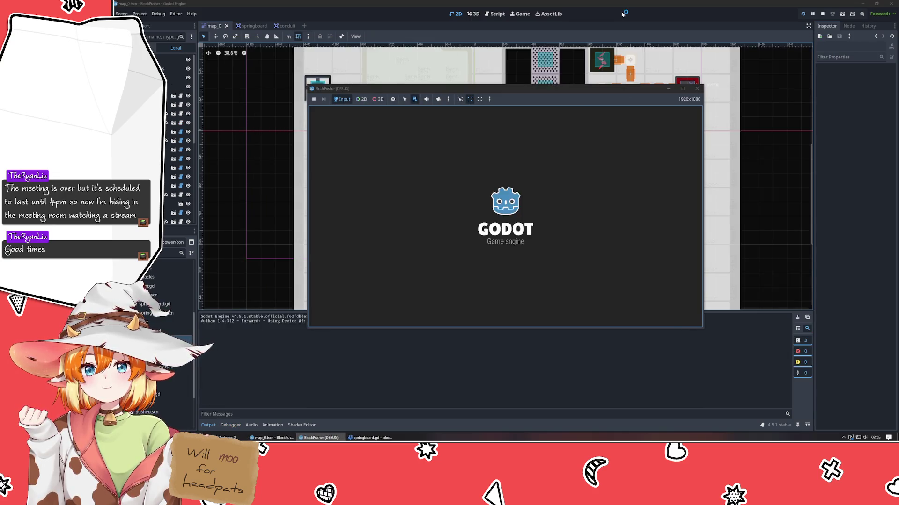
# - Walk the player around with the arrow keys, pushing the block onto the springboard
pyautogui.press('Up')
pyautogui.press('Up')
pyautogui.press('Up')
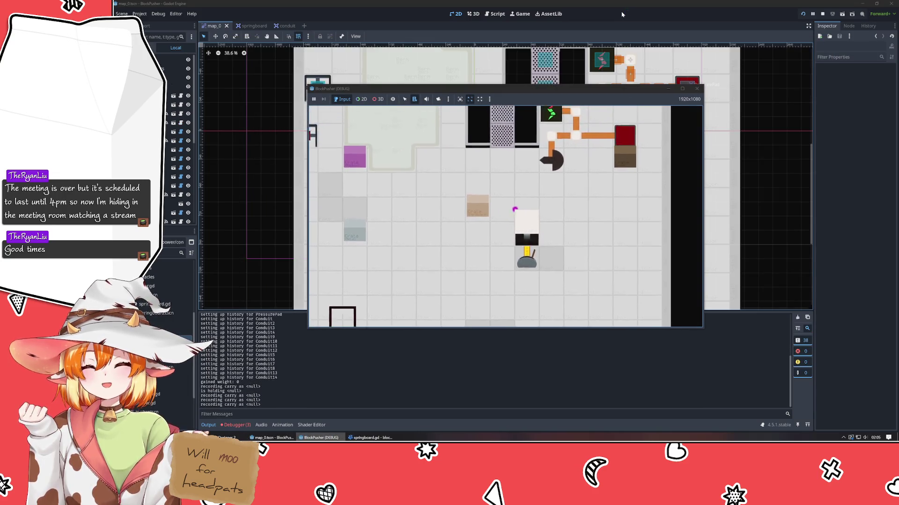
pyautogui.press('Right')
pyautogui.press('Right')
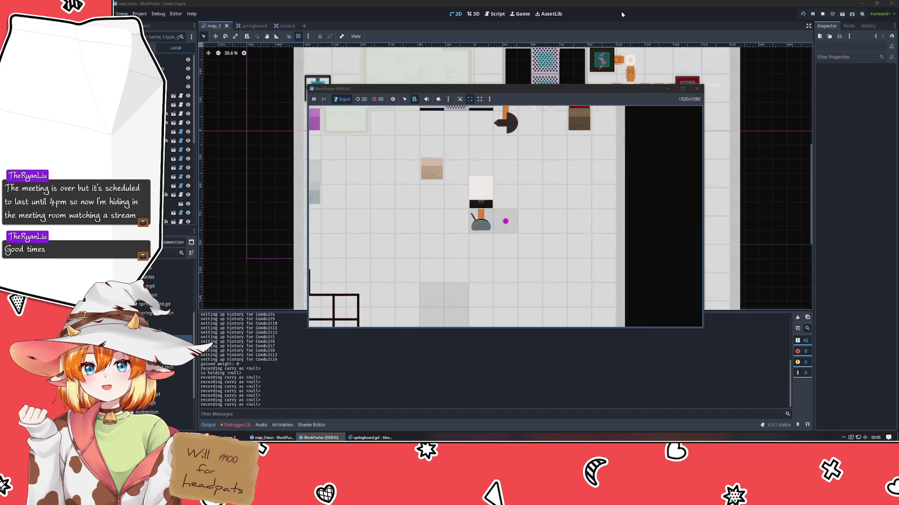
pyautogui.press('Up')
pyautogui.press('Left')
pyautogui.press('Down')
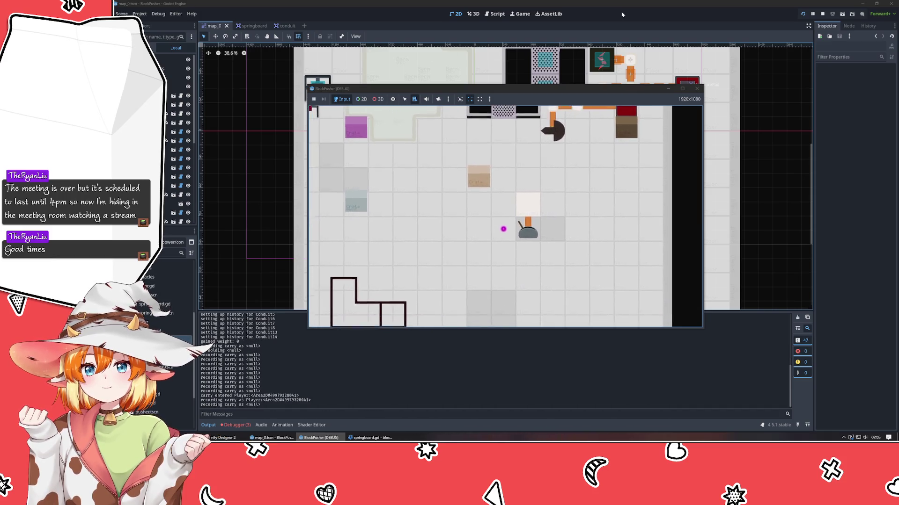
pyautogui.press('Right')
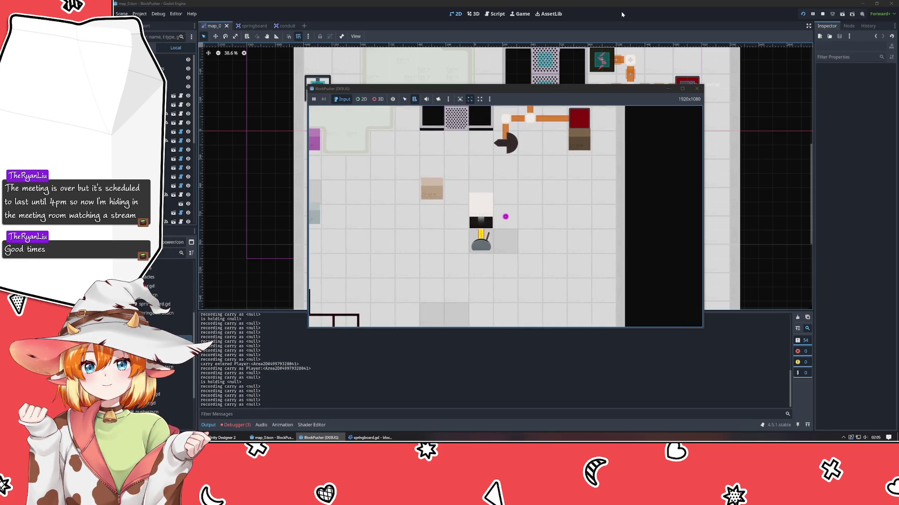
pyautogui.press('Left')
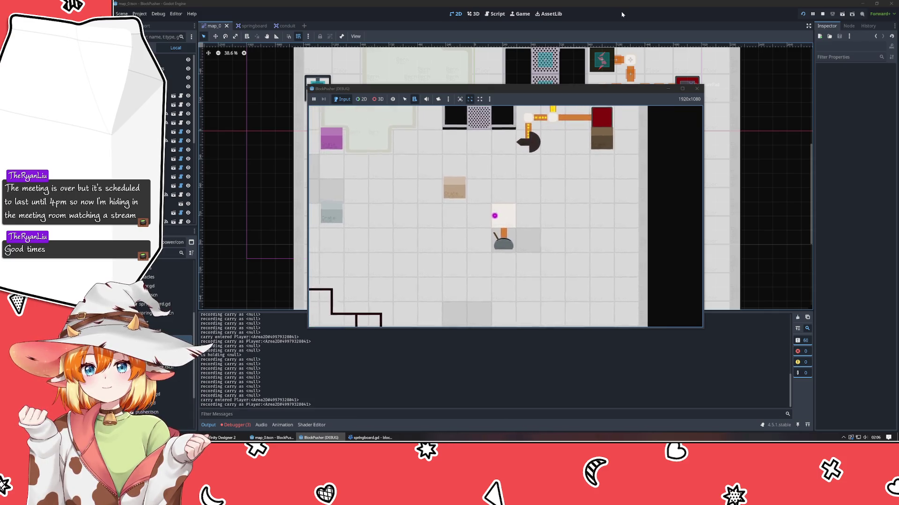
pyautogui.press('Up')
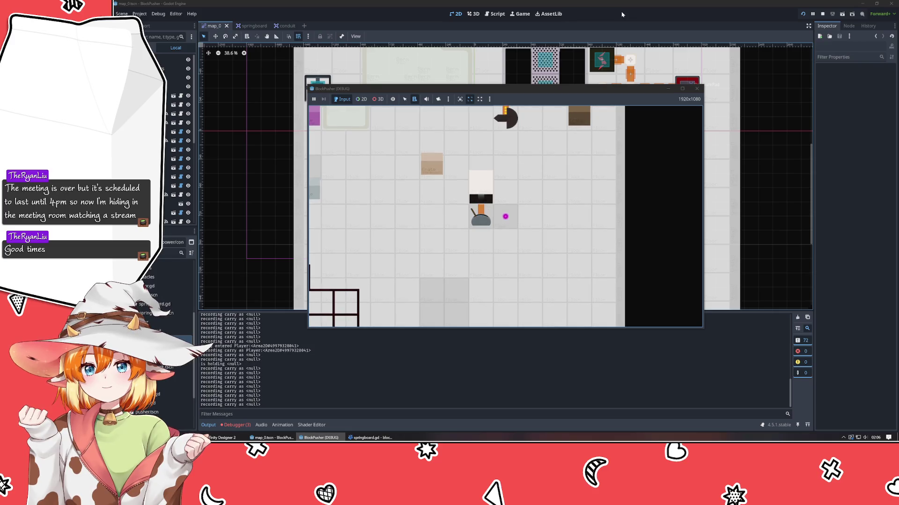
# - Rewind several times with z, step onto the springboard, rewind again, then stop and return to springboard.gd
pyautogui.press('z')
pyautogui.press('z')
pyautogui.press('z')
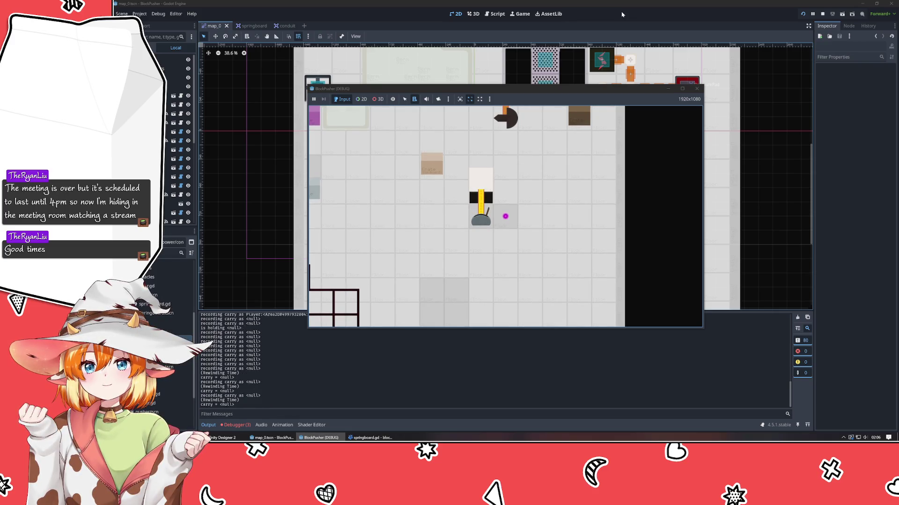
pyautogui.press('z')
pyautogui.press('z')
pyautogui.press('z')
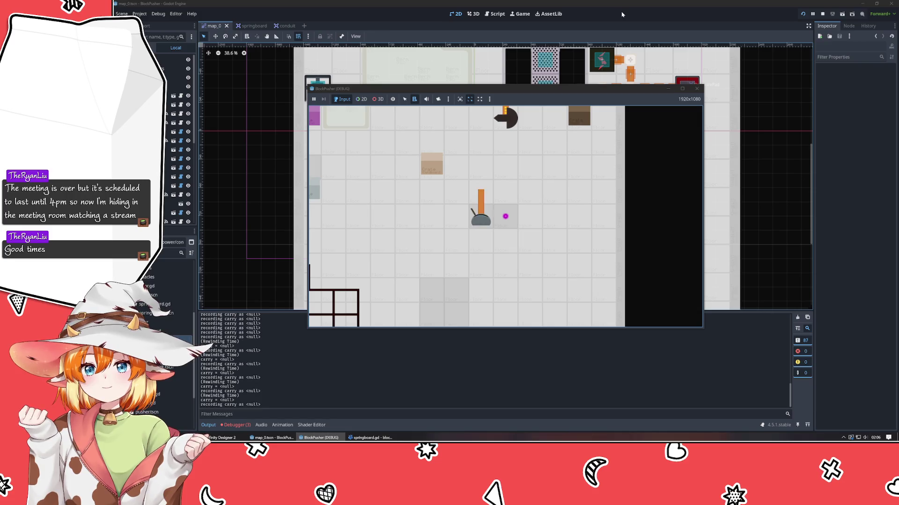
pyautogui.press('z')
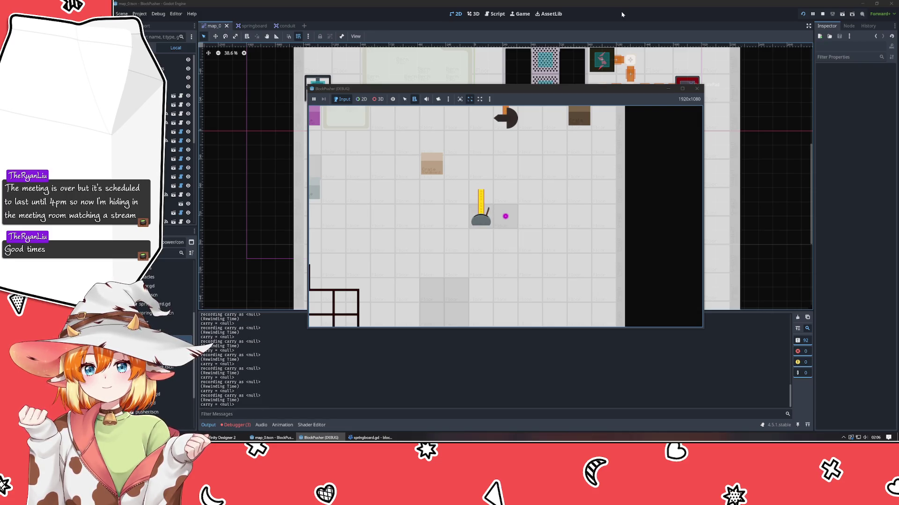
pyautogui.press('Up')
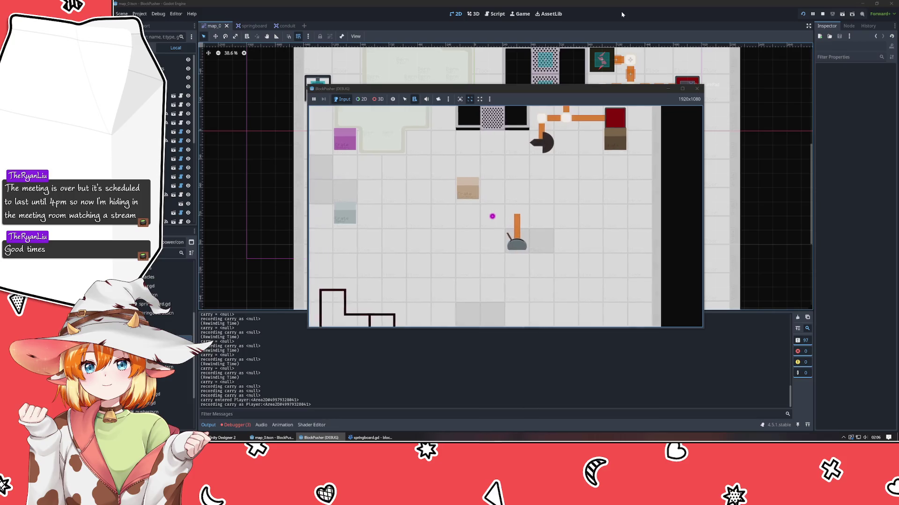
pyautogui.press('z')
pyautogui.press('z')
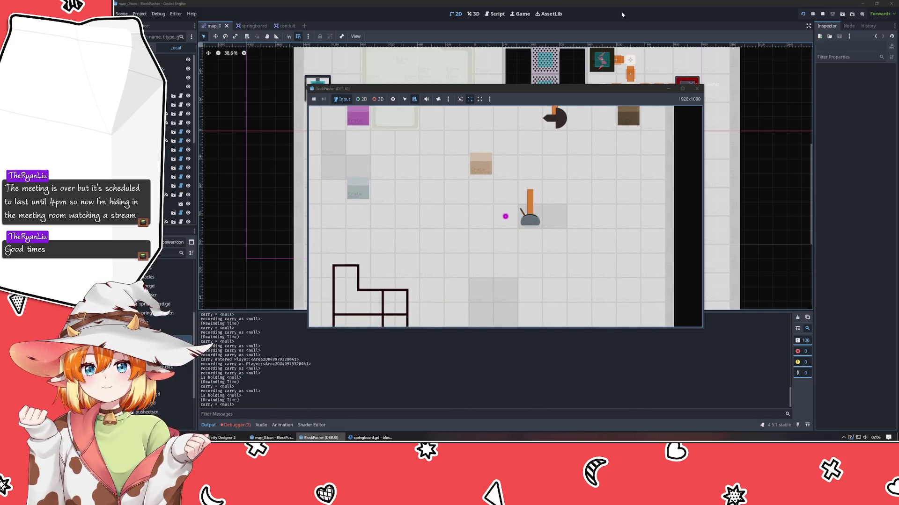
pyautogui.press('z')
pyautogui.press('z')
pyautogui.press('z')
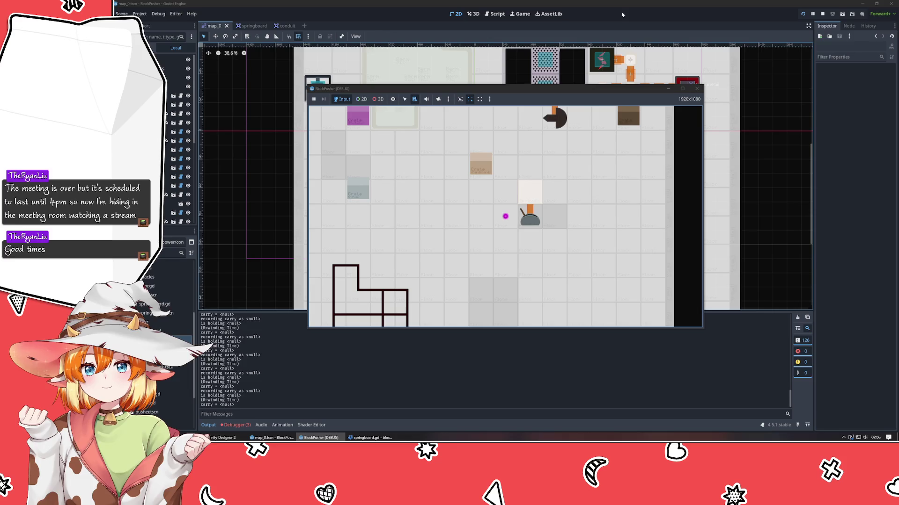
pyautogui.press('z')
pyautogui.press('z')
pyautogui.press('z')
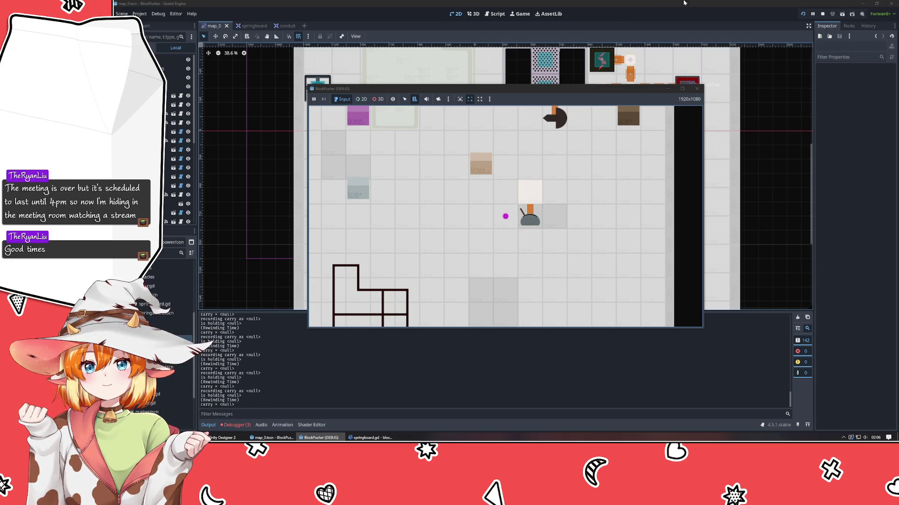
pyautogui.click(697, 89)
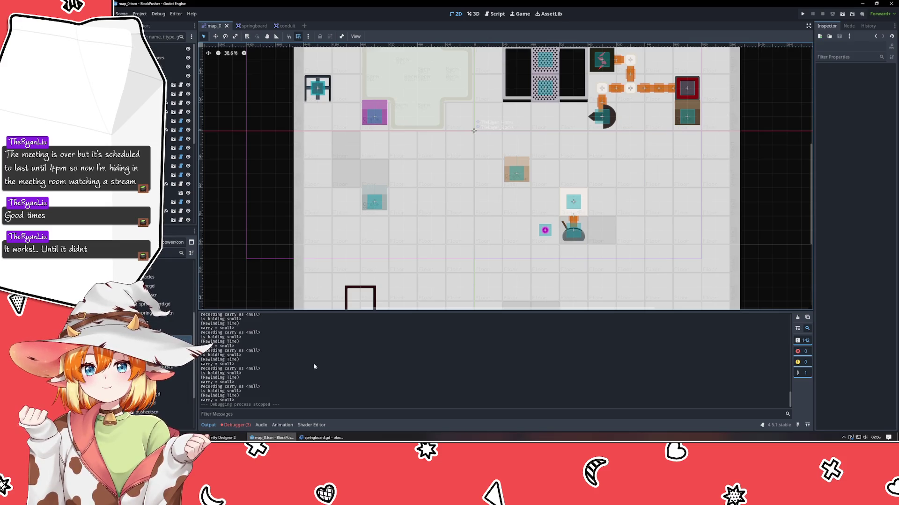
pyautogui.click(320, 437)
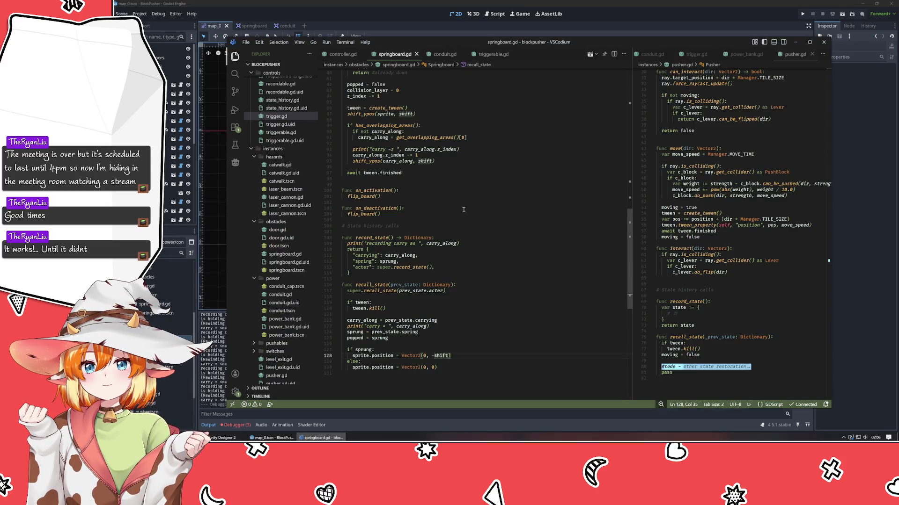
# - In pop_down, change 'carry_along.z_index -= 1' to '= 0' and 'z_index -= 1' to '= -1'
pyautogui.click(411, 155)
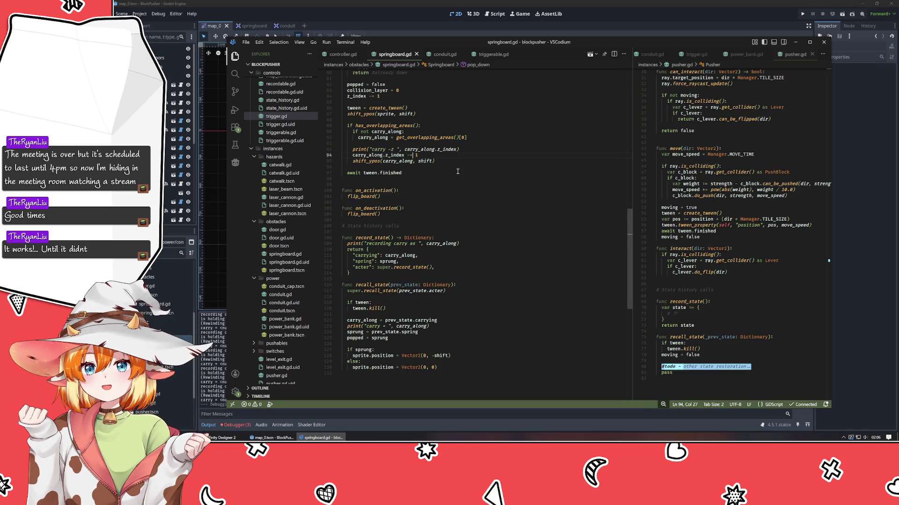
pyautogui.scroll(5, 457, 173)
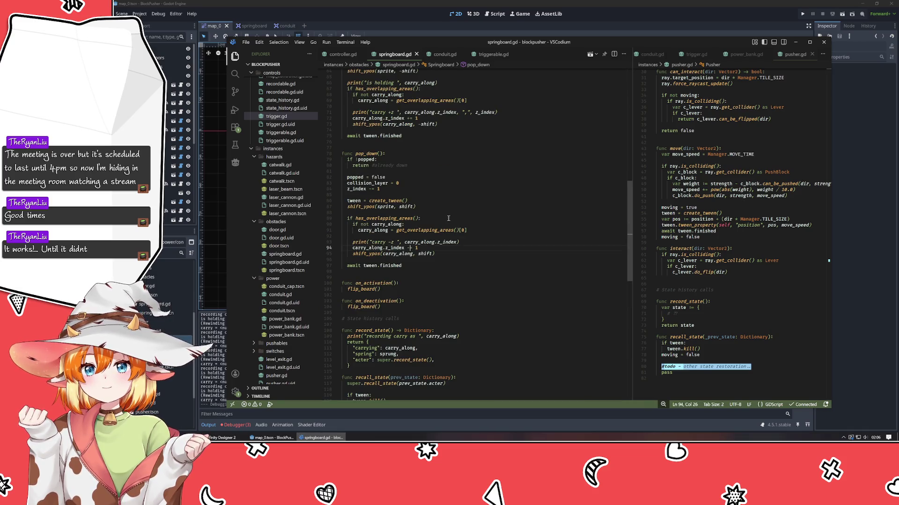
pyautogui.press('BackSpace')
pyautogui.press('Right')
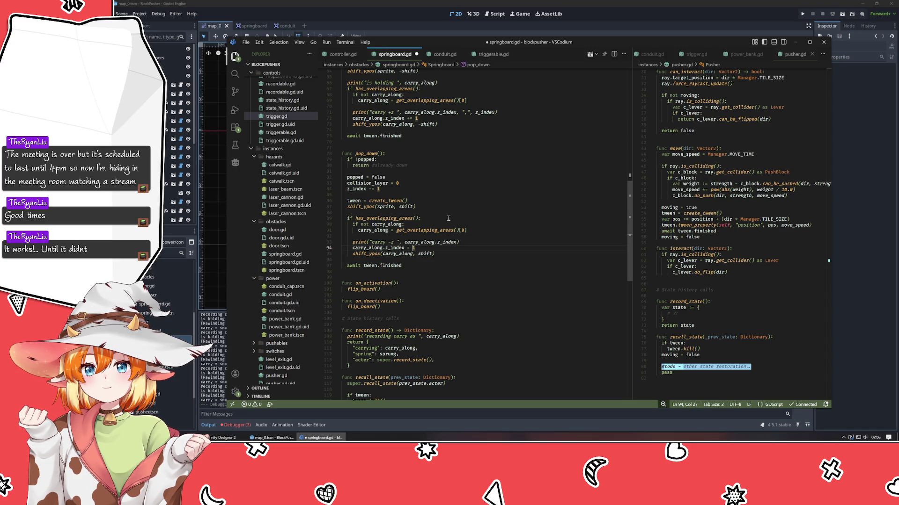
pyautogui.hotkey('shift', 'Right')
pyautogui.write('0')
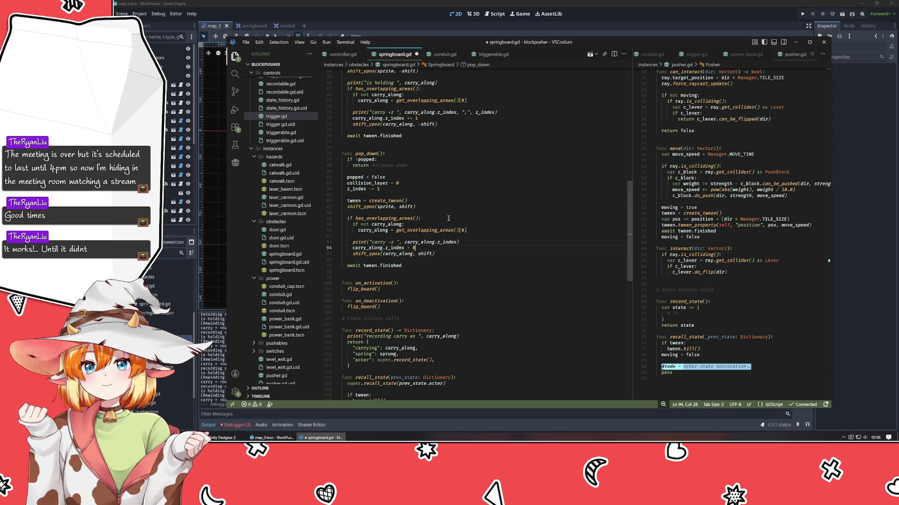
pyautogui.press('Up')
pyautogui.press('Up')
pyautogui.press('Up')
pyautogui.press('Up')
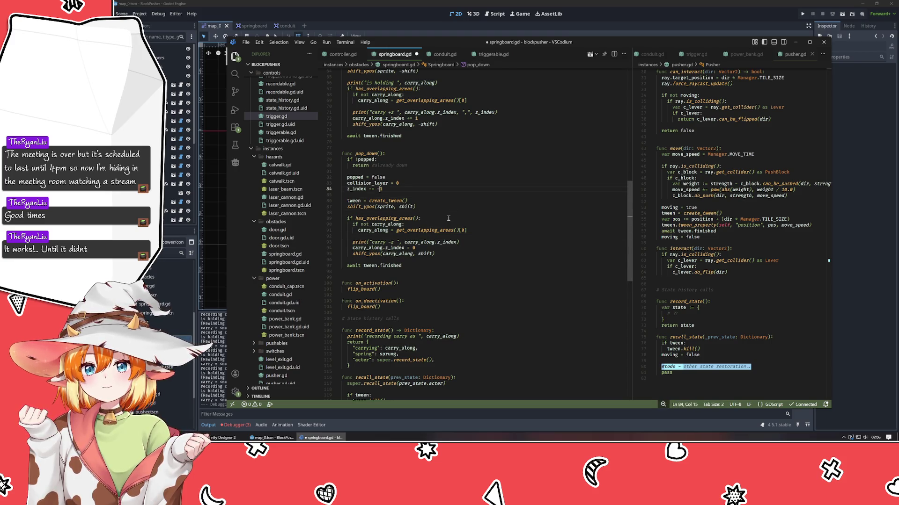
pyautogui.press('BackSpace')
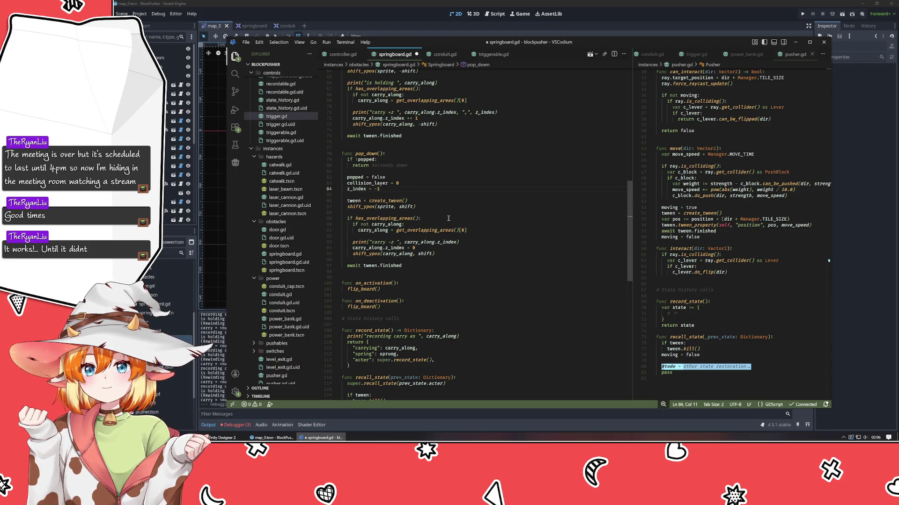
pyautogui.scroll(-5, 448, 218)
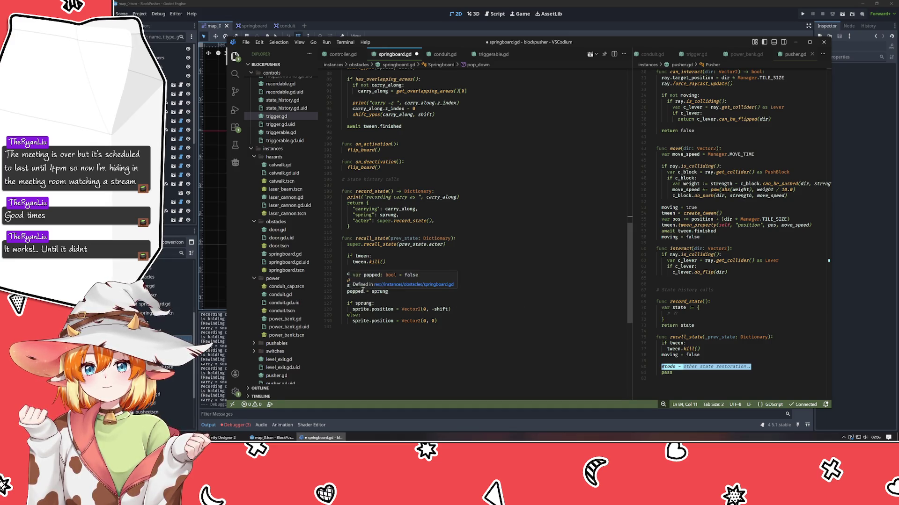
# - Review pop_down and recall_state, then undo three times back to the saved version
pyautogui.scroll(8, 381, 252)
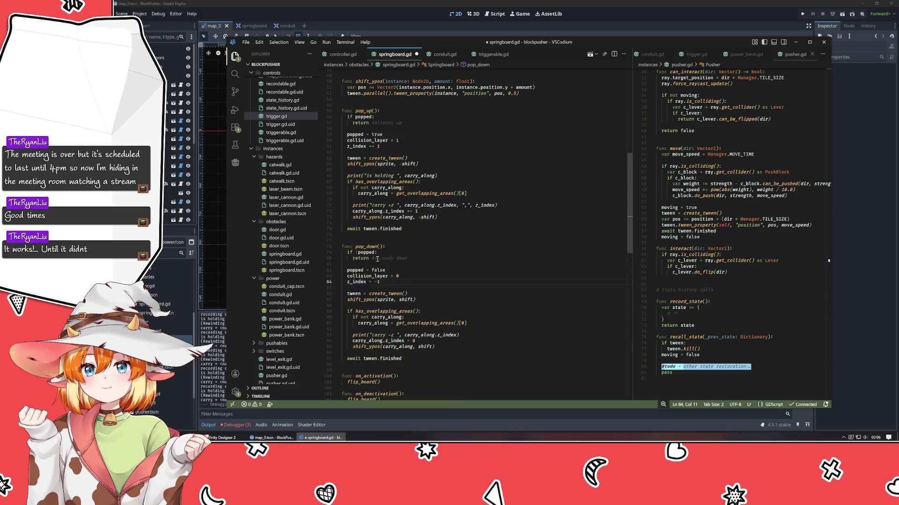
pyautogui.click(362, 247)
pyautogui.scroll(5, 361, 244)
pyautogui.scroll(7, 360, 244)
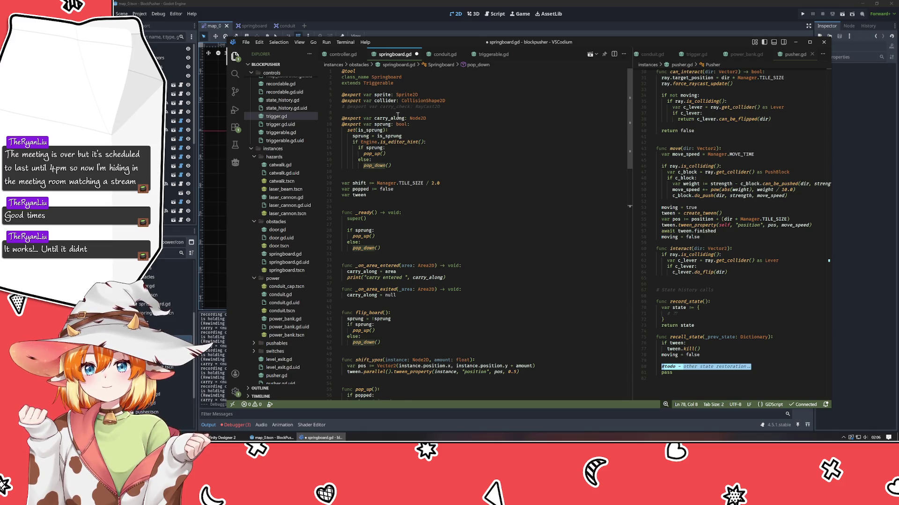
pyautogui.scroll(-20, 397, 115)
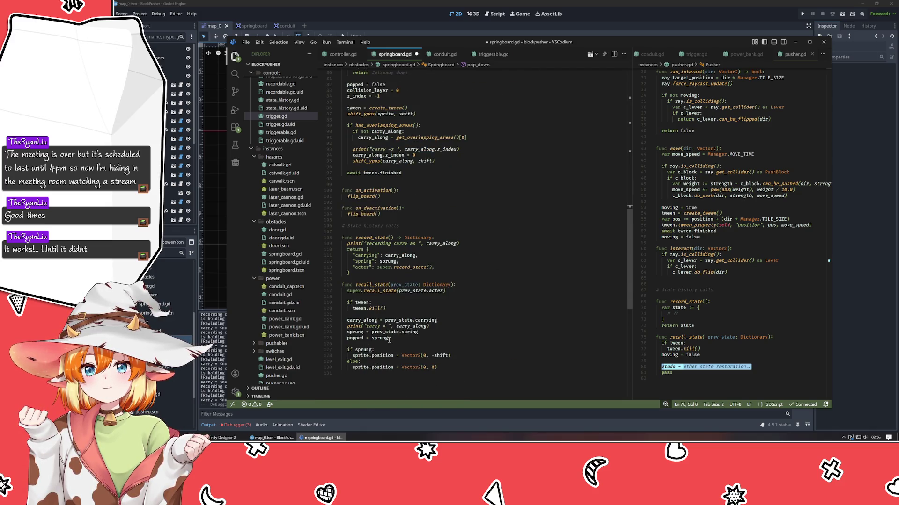
pyautogui.click(389, 339)
pyautogui.scroll(14, 493, 344)
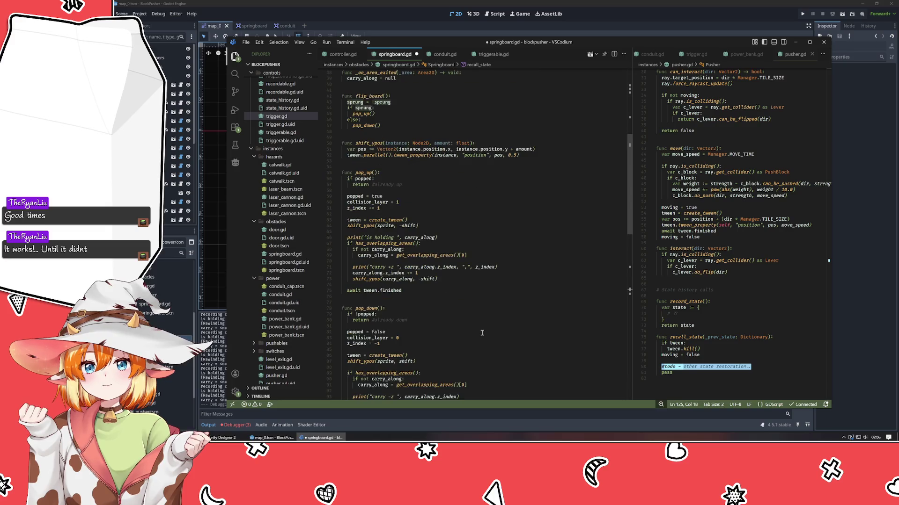
pyautogui.scroll(-15, 481, 333)
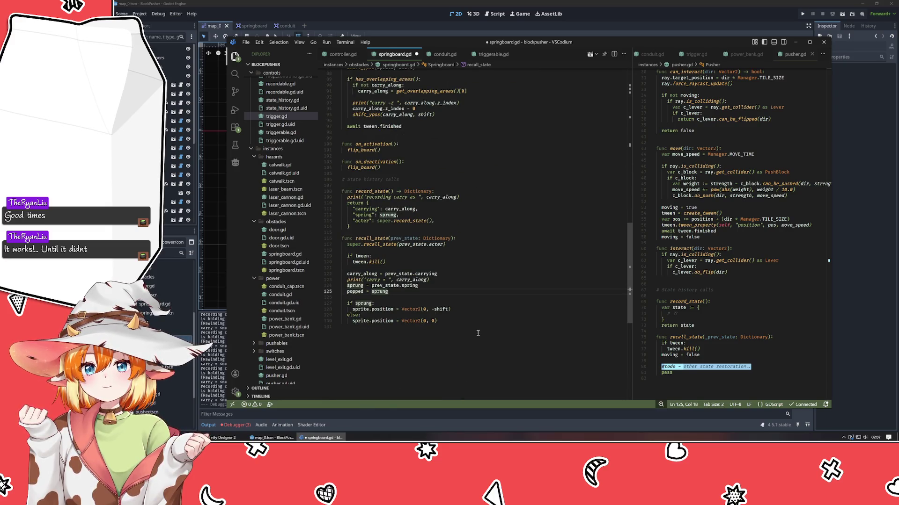
pyautogui.hotkey('ctrl', 'z')
pyautogui.hotkey('ctrl', 'z')
pyautogui.hotkey('ctrl', 'z')
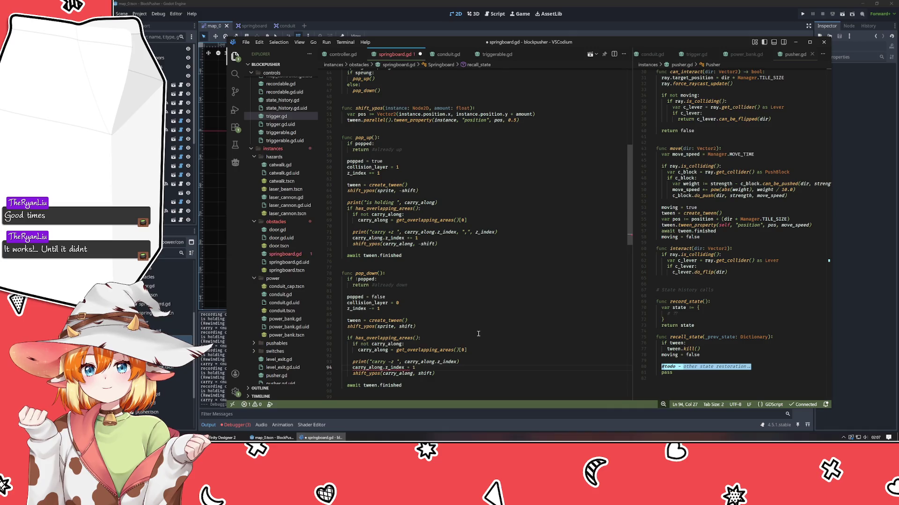
pyautogui.hotkey('ctrl', 'z')
pyautogui.hotkey('ctrl', 'z')
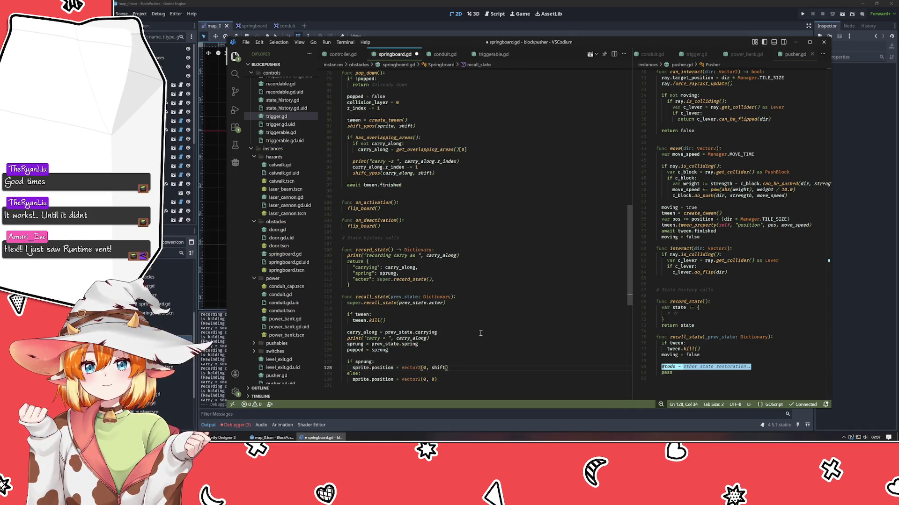
pyautogui.hotkey('ctrl', 'z')
# - In recall_state, swap the two assignment lines, set popped = prev_state.spring, and save
pyautogui.scroll(-3, 474, 337)
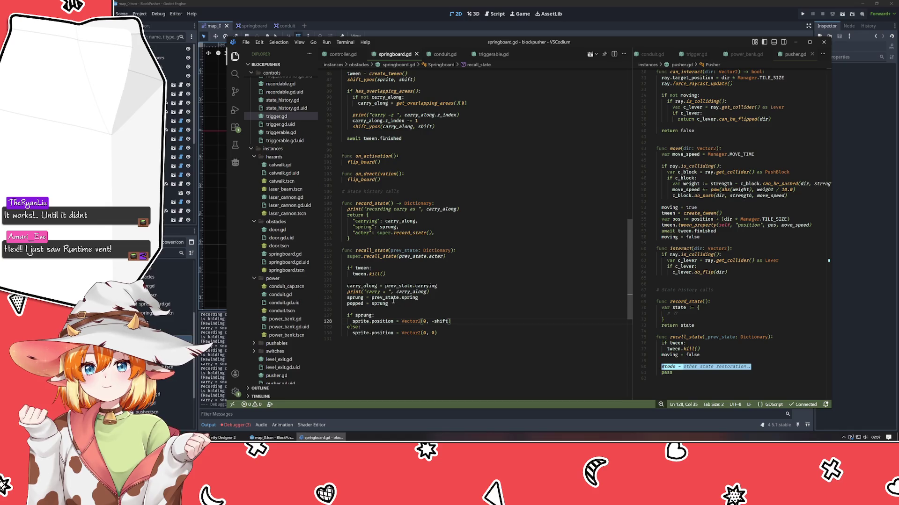
pyautogui.moveTo(358, 288)
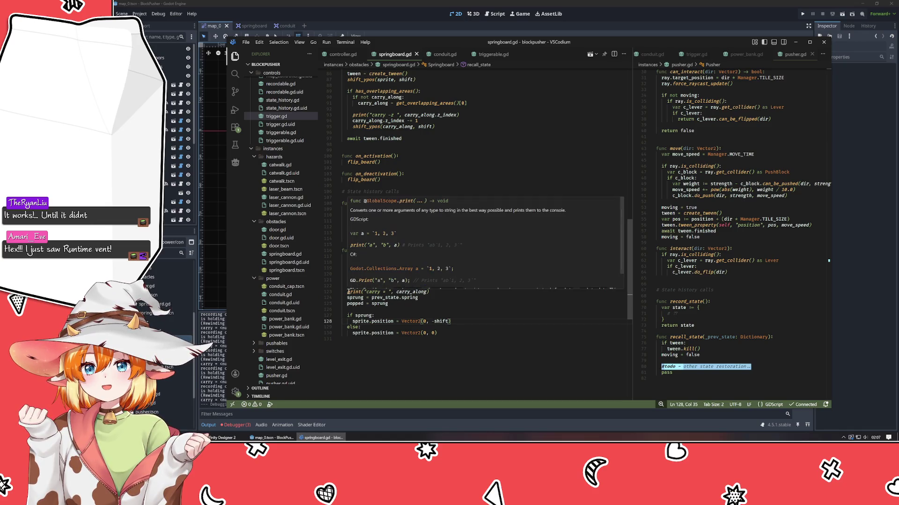
pyautogui.click(407, 305)
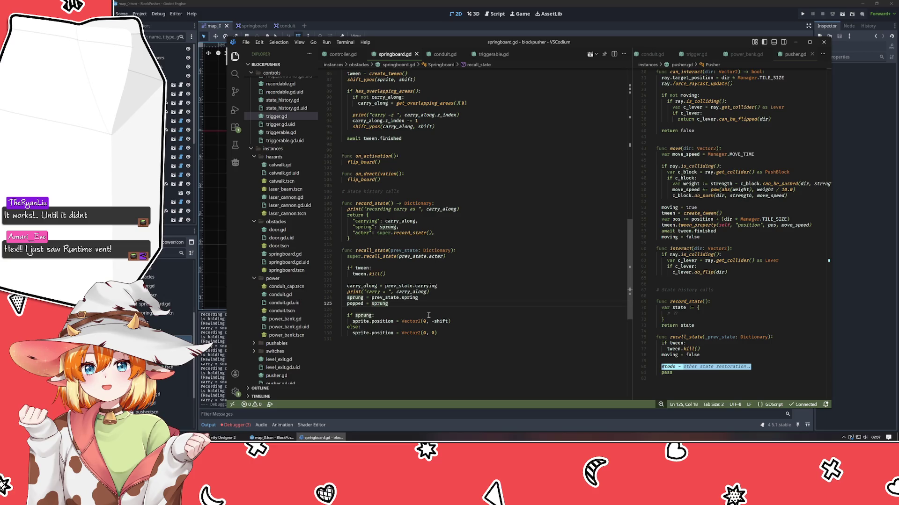
pyautogui.hotkey('alt', 'Up')
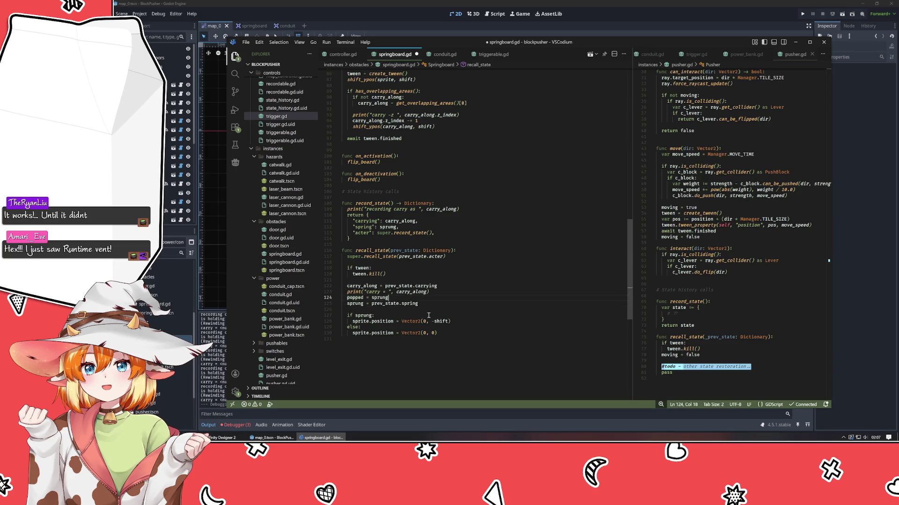
pyautogui.press('Down')
pyautogui.hotkey('shift', 'alt', 'Right')
pyautogui.hotkey('shift', 'alt', 'Right')
pyautogui.hotkey('ctrl', 'c')
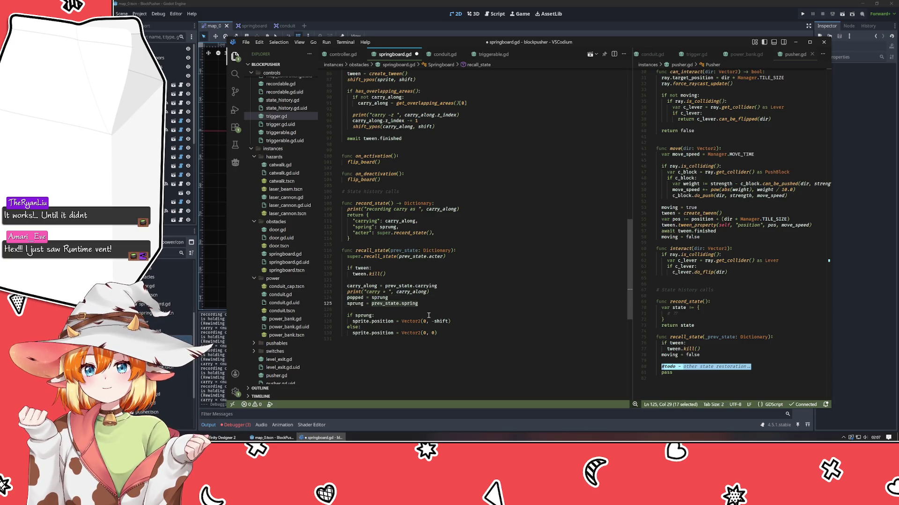
pyautogui.press('Up')
pyautogui.hotkey('shift', 'ctrl', 'Left')
pyautogui.press('BackSpace')
pyautogui.hotkey('ctrl', 'v')
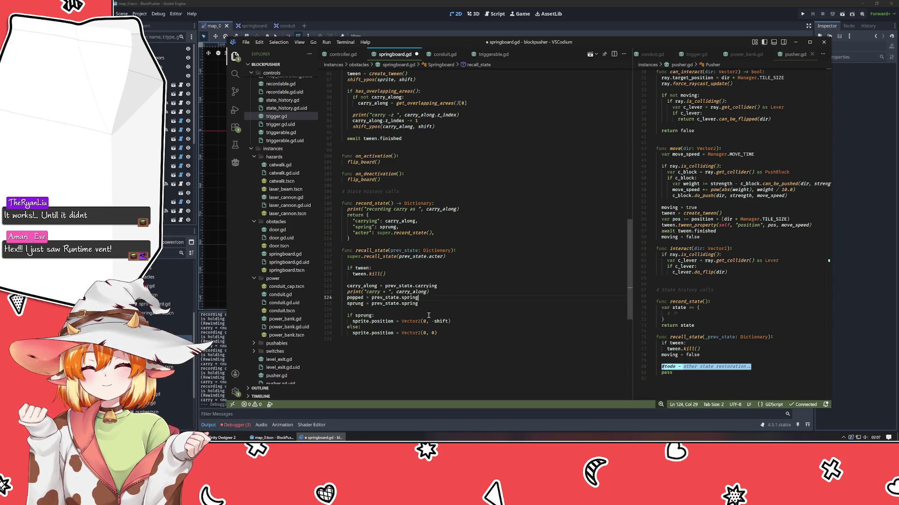
pyautogui.hotkey('ctrl', 's')
# - Start BlockPusher from Godot and repeatedly rewind time with z
pyautogui.click(537, 27)
pyautogui.press('F5')
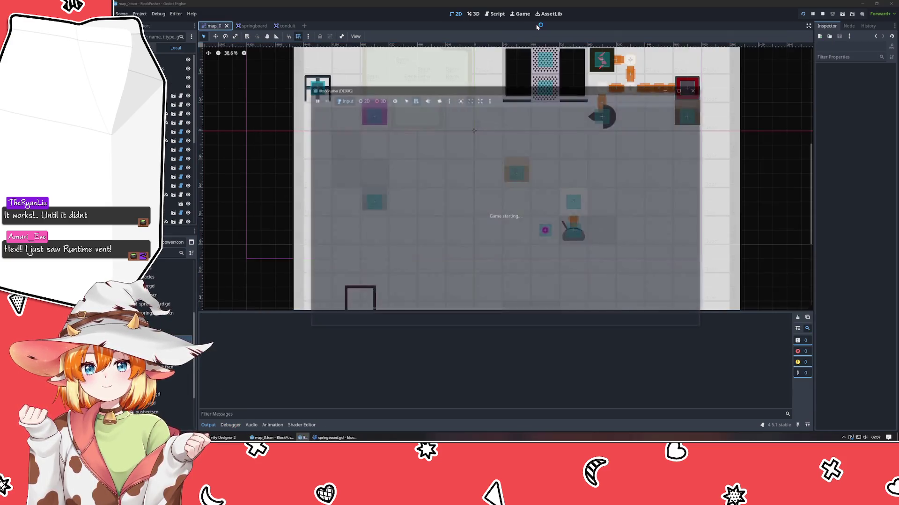
pyautogui.press('z')
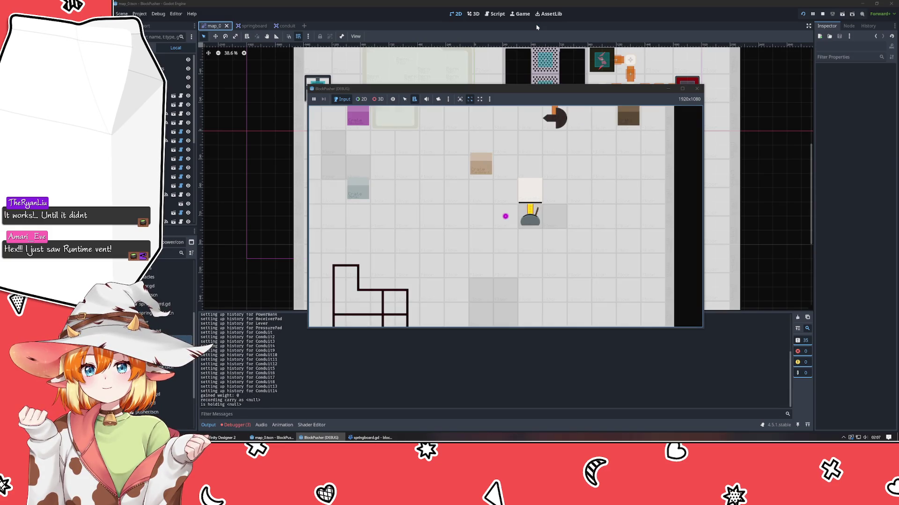
pyautogui.press('z')
pyautogui.press('z')
pyautogui.press('z')
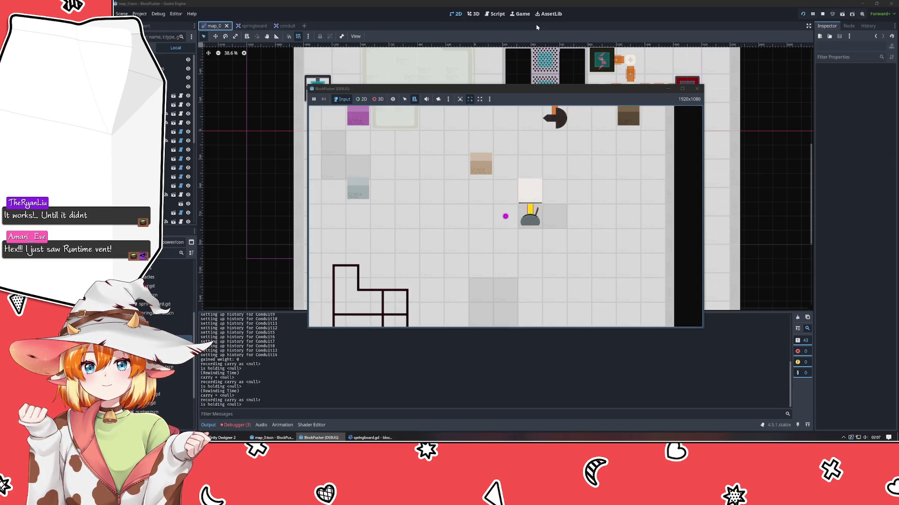
pyautogui.press('z')
pyautogui.press('z')
pyautogui.press('z')
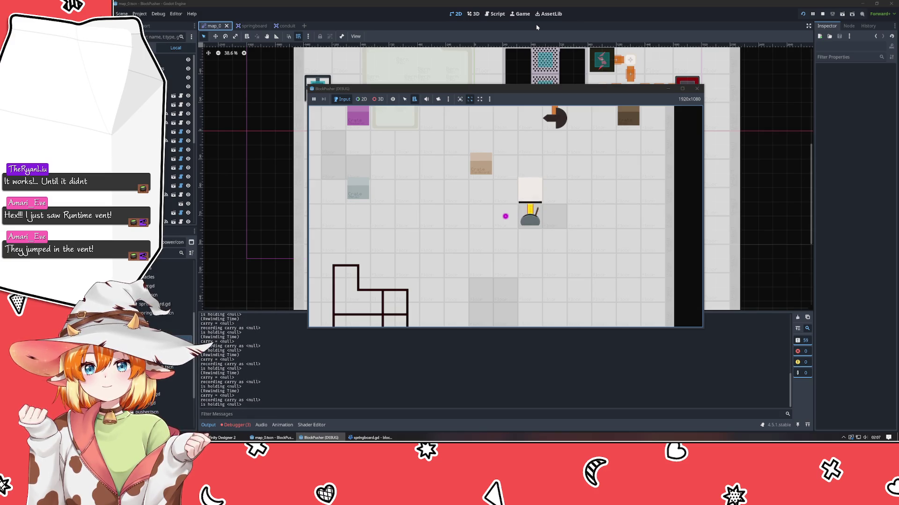
pyautogui.press('z')
pyautogui.press('z')
pyautogui.press('z')
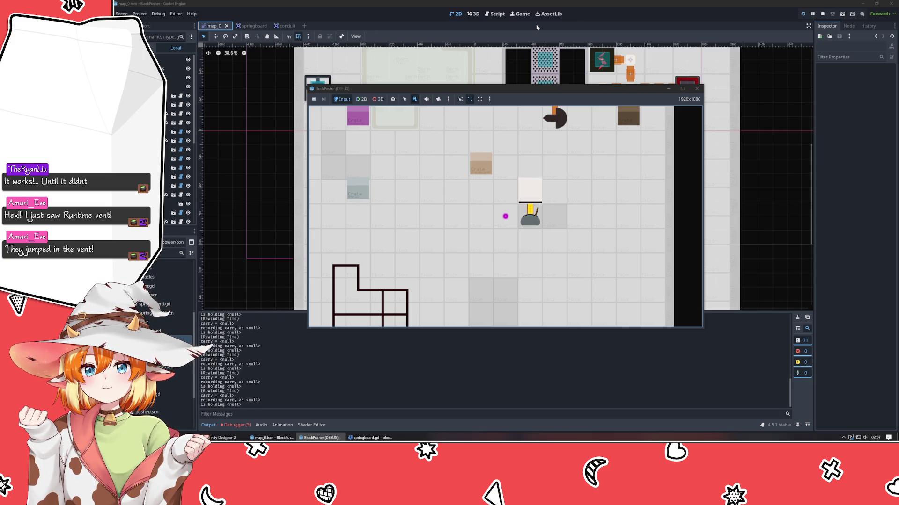
pyautogui.press('z')
pyautogui.press('z')
pyautogui.press('z')
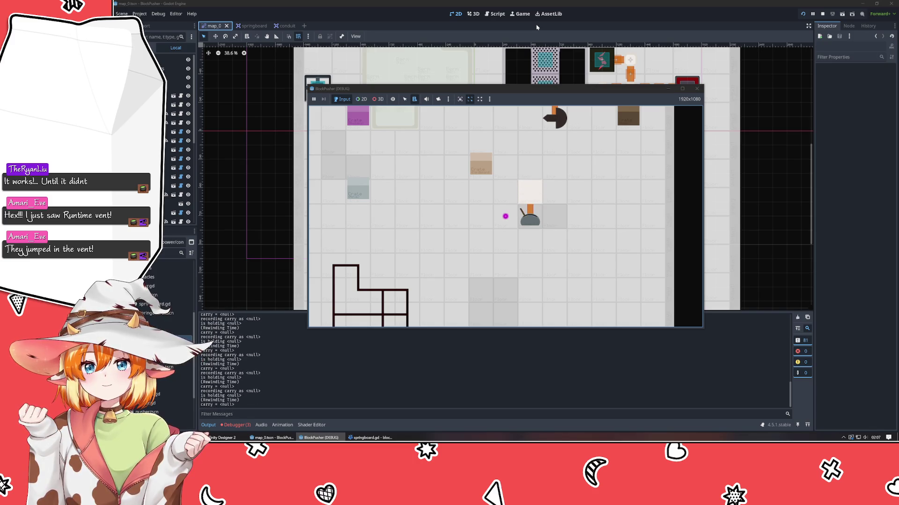
# - Toggle the springboard and rewind more, move right, rewind once more, then stop the game
pyautogui.press('z')
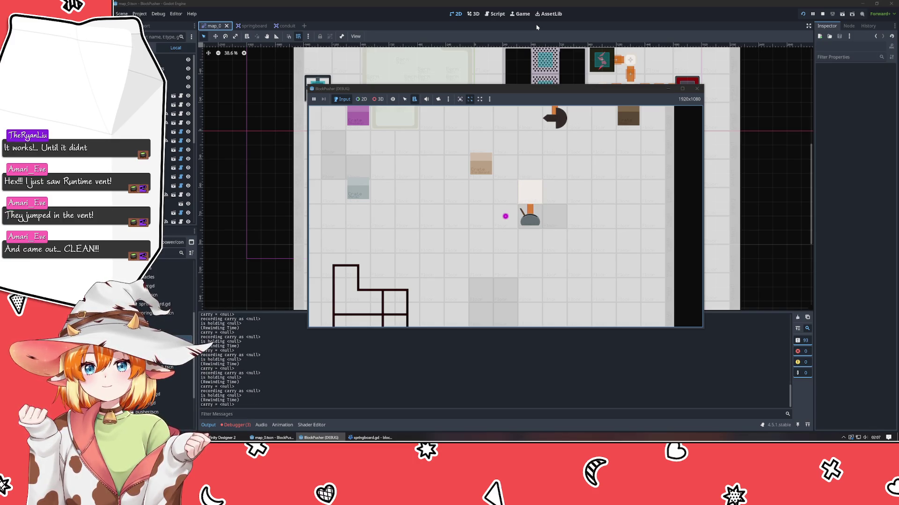
pyautogui.press('z')
pyautogui.press('z')
pyautogui.press('z')
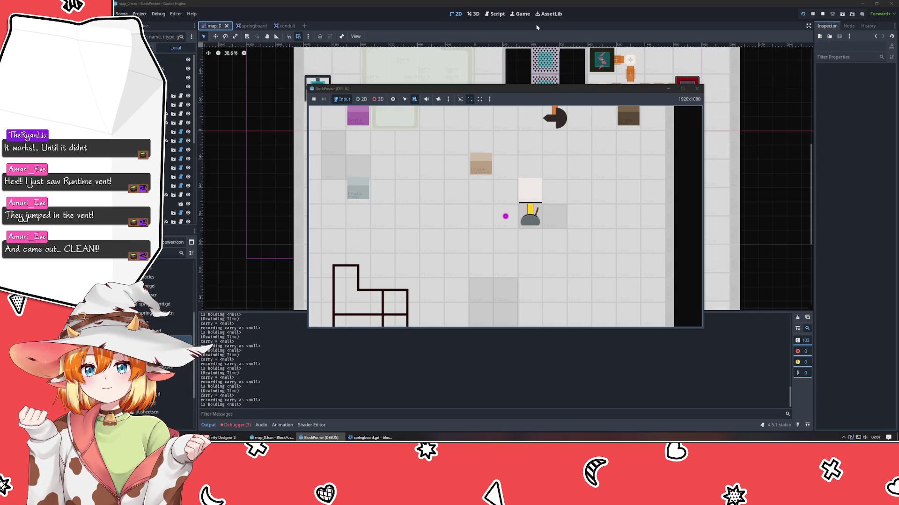
pyautogui.press('z')
pyautogui.press('z')
pyautogui.press('z')
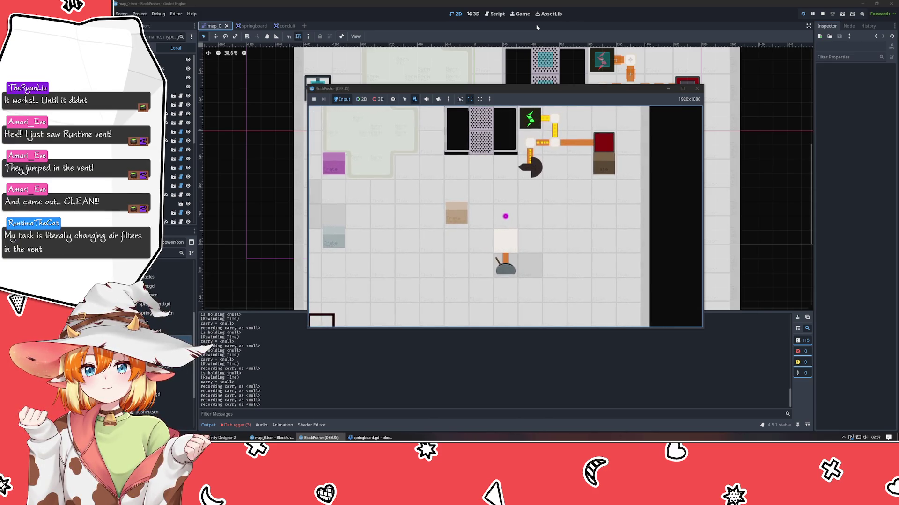
pyautogui.press('Right')
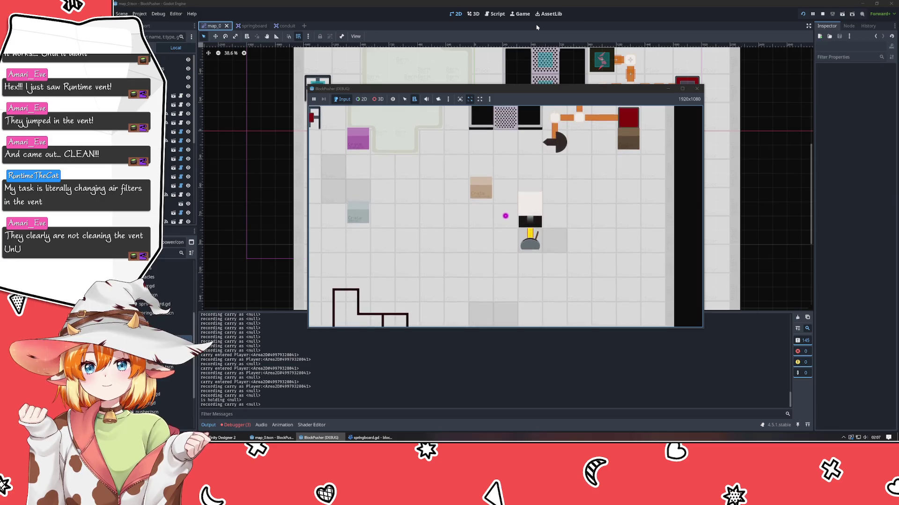
pyautogui.press('z')
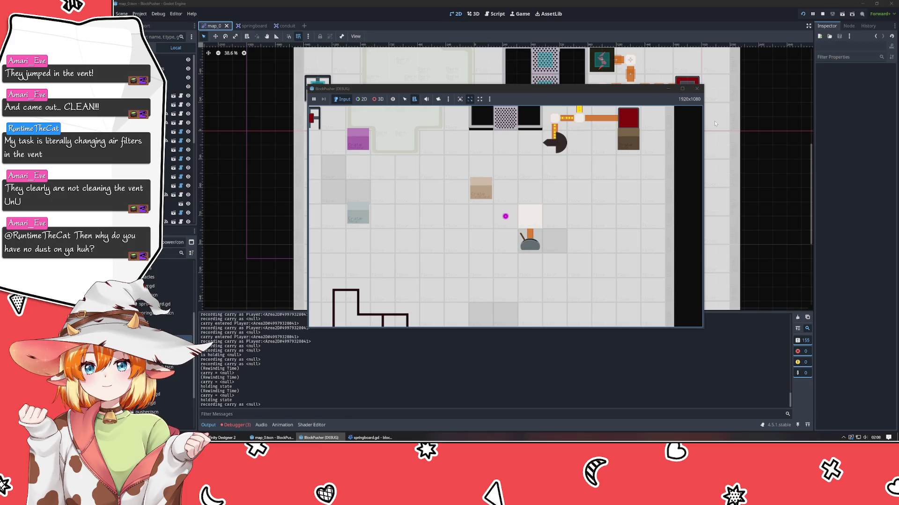
pyautogui.click(696, 88)
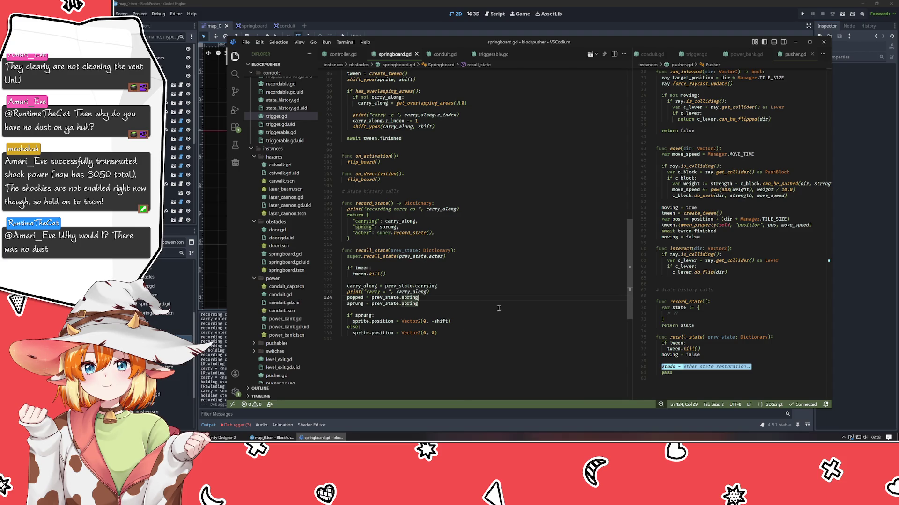
pyautogui.click(507, 258)
pyautogui.press('Down')
pyautogui.press('Down')
pyautogui.press('Down')
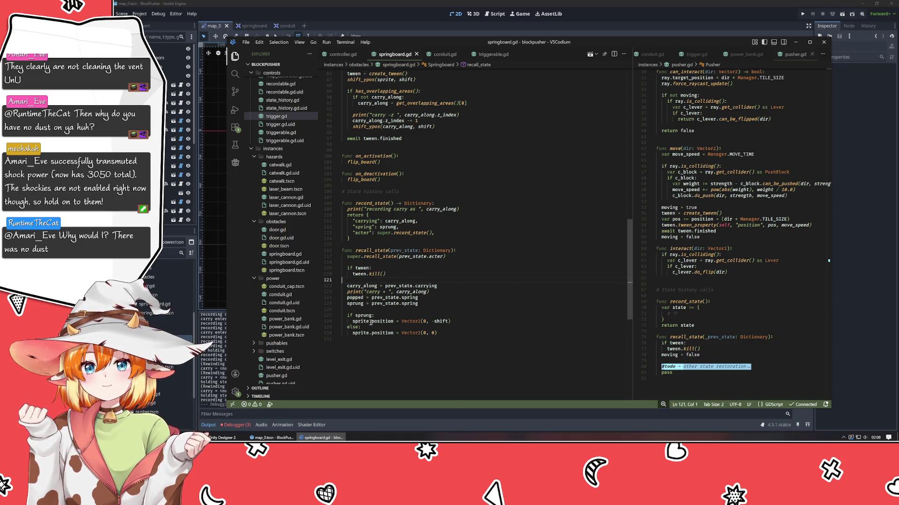
pyautogui.click(405, 298)
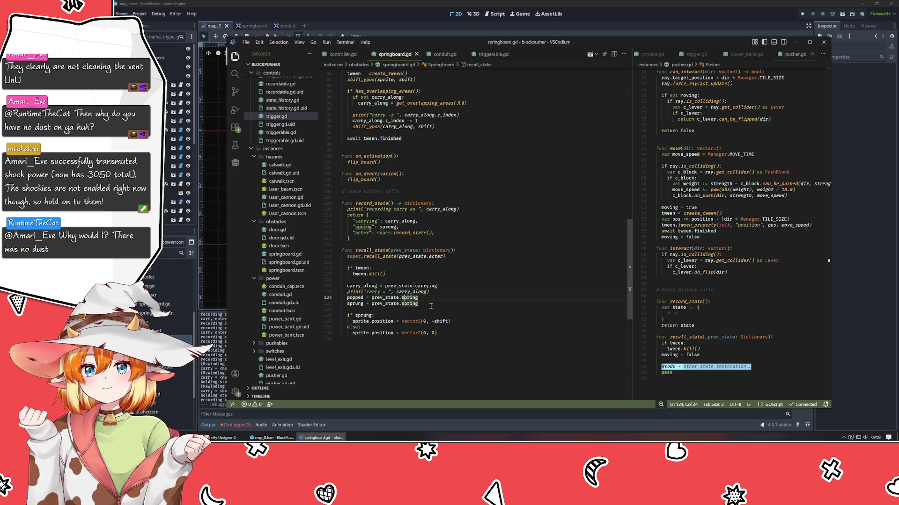
pyautogui.scroll(3, 431, 306)
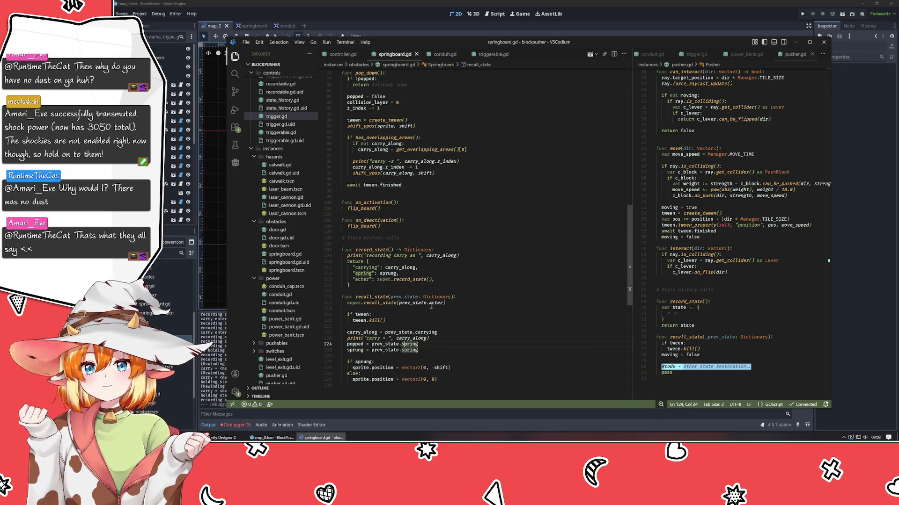
pyautogui.scroll(5, 430, 305)
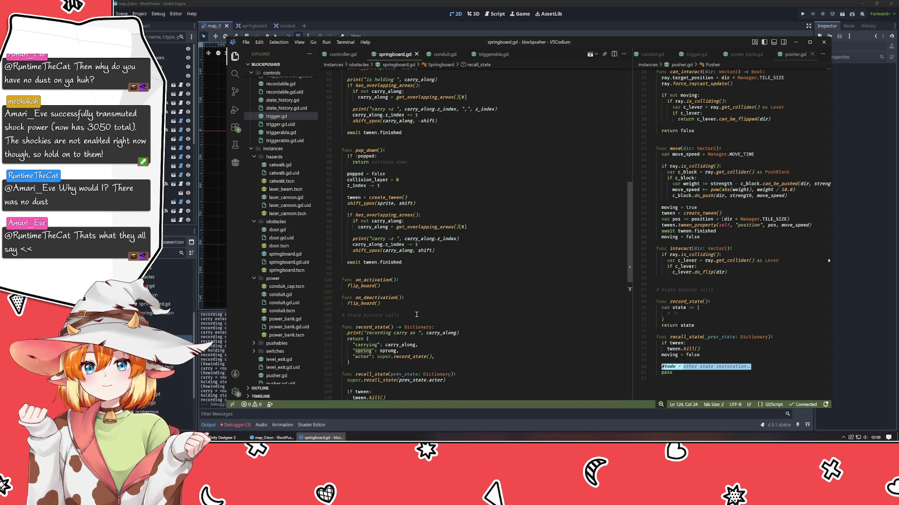
pyautogui.scroll(20, 416, 314)
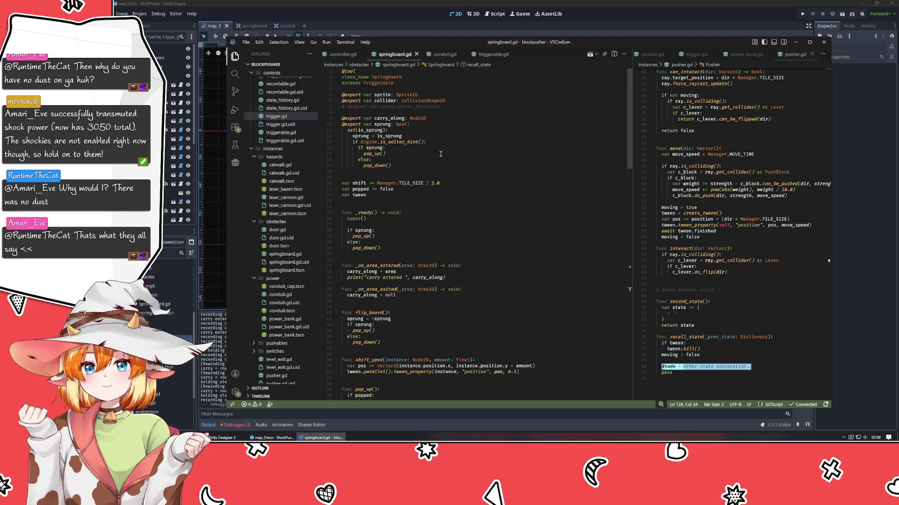
pyautogui.moveTo(353, 142)
pyautogui.mouseDown()
pyautogui.moveTo(447, 177)
pyautogui.moveTo(434, 175)
pyautogui.mouseUp()
pyautogui.scroll(-15, 433, 174)
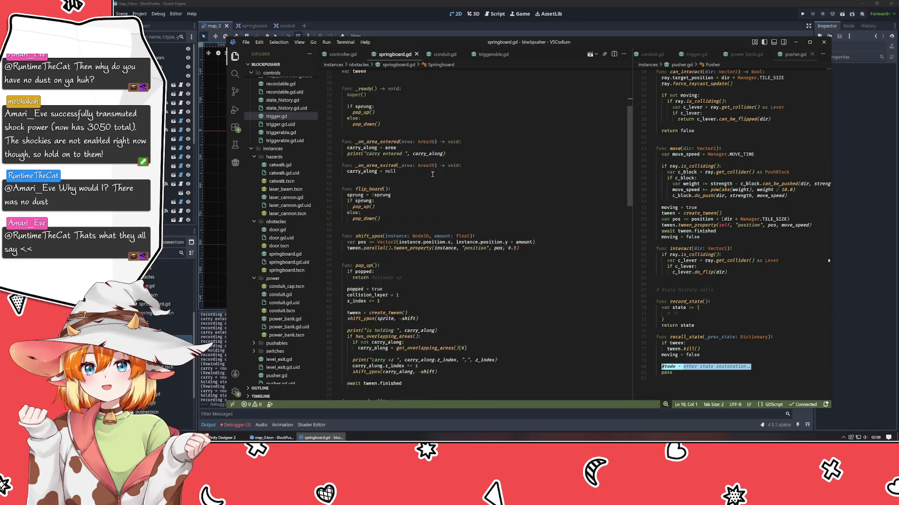
pyautogui.click(359, 163)
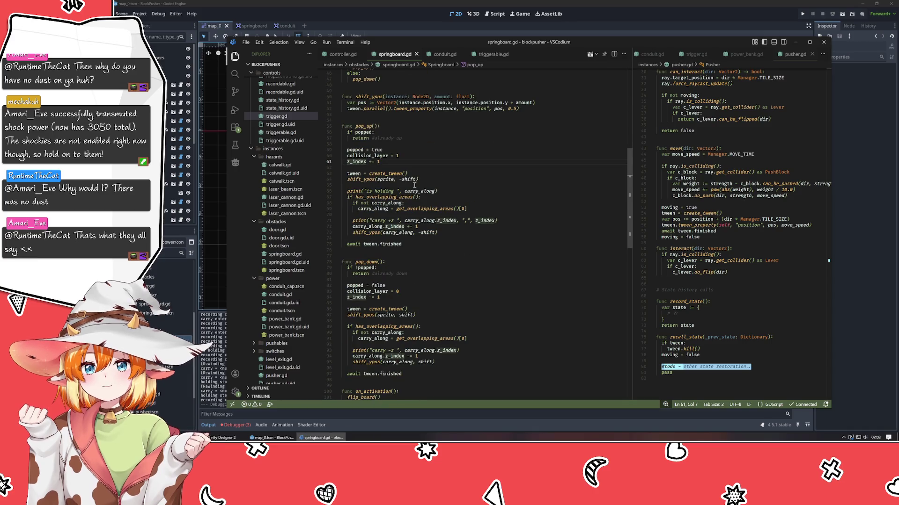
pyautogui.scroll(-5, 414, 185)
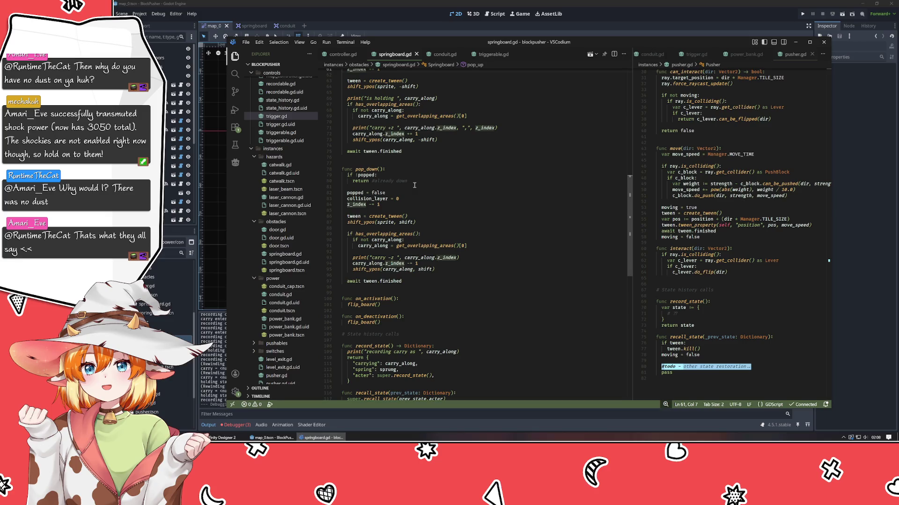
# - Relaunch BlockPusher, move up under the springboard, rewind twice with z, and stop the game
pyautogui.click(620, 26)
pyautogui.press('F5')
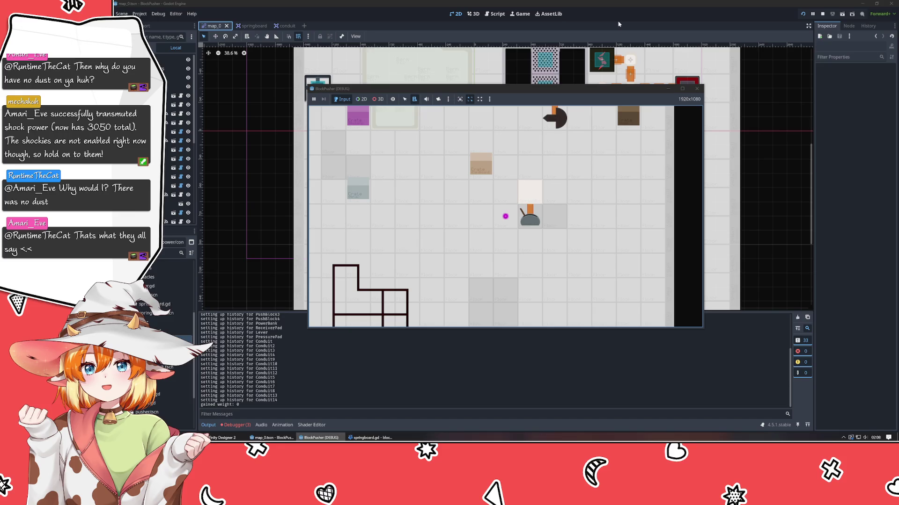
pyautogui.press('Up')
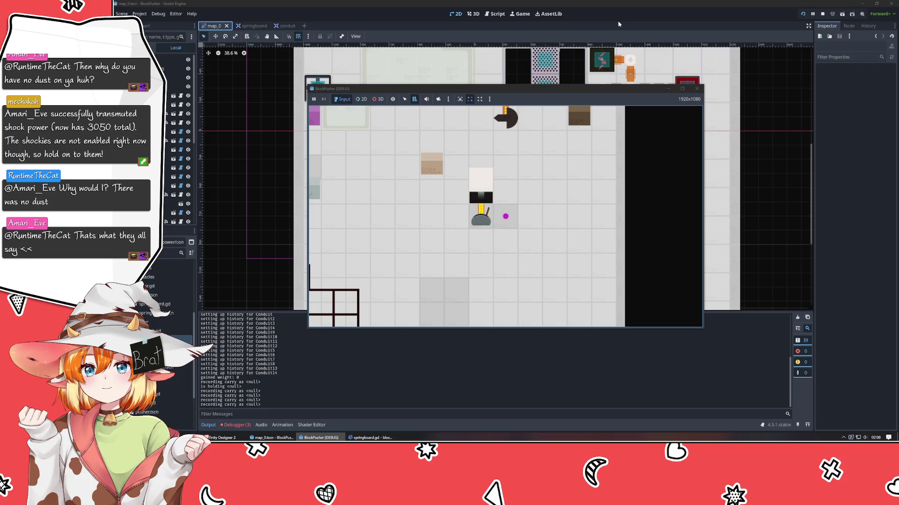
pyautogui.press('z')
pyautogui.press('z')
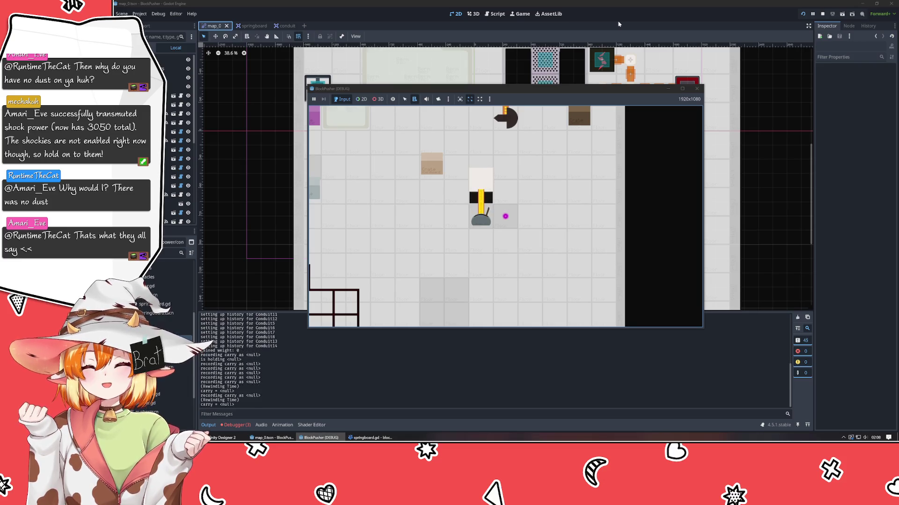
pyautogui.press('z')
pyautogui.press('z')
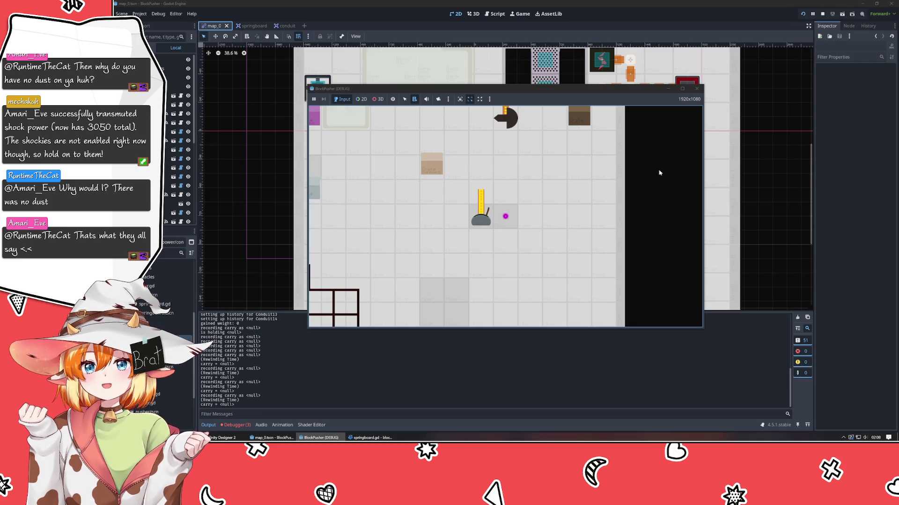
pyautogui.click(697, 88)
# - Return to springboard.gd and review on_activation, pop_down and its z_index lines
pyautogui.hotkey('alt', 'Tab')
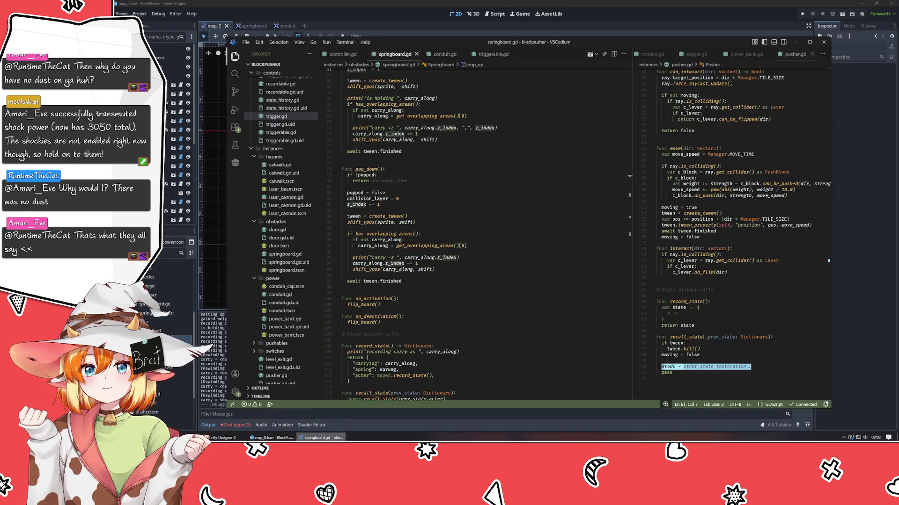
pyautogui.click(433, 301)
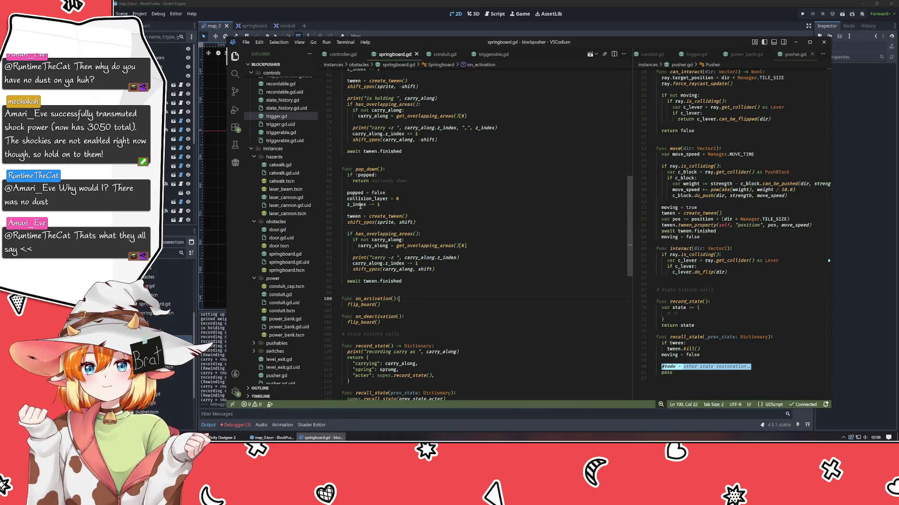
pyautogui.click(361, 205)
pyautogui.scroll(5, 446, 253)
pyautogui.click(370, 262)
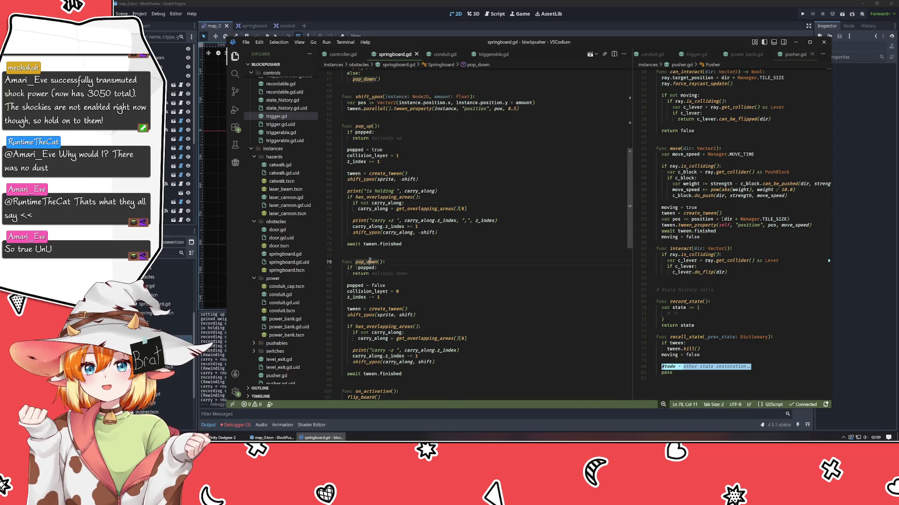
pyautogui.scroll(15, 449, 271)
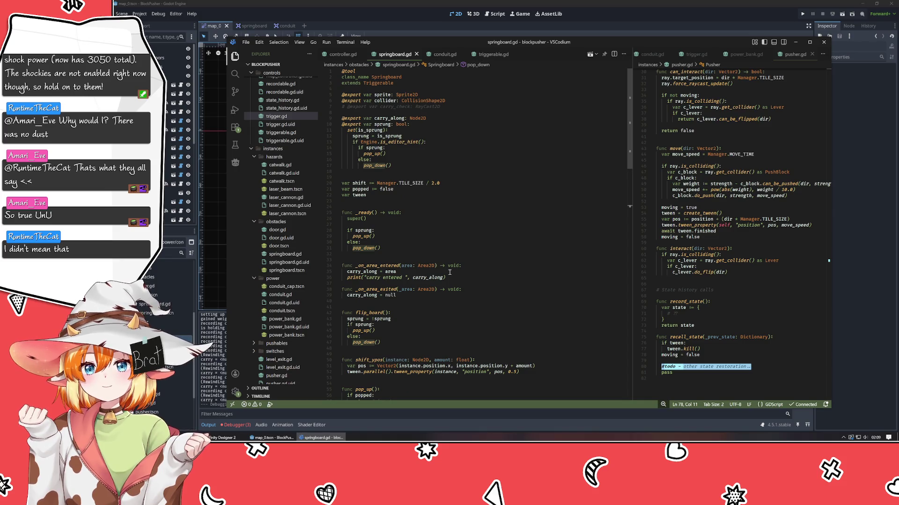
pyautogui.scroll(-20, 381, 304)
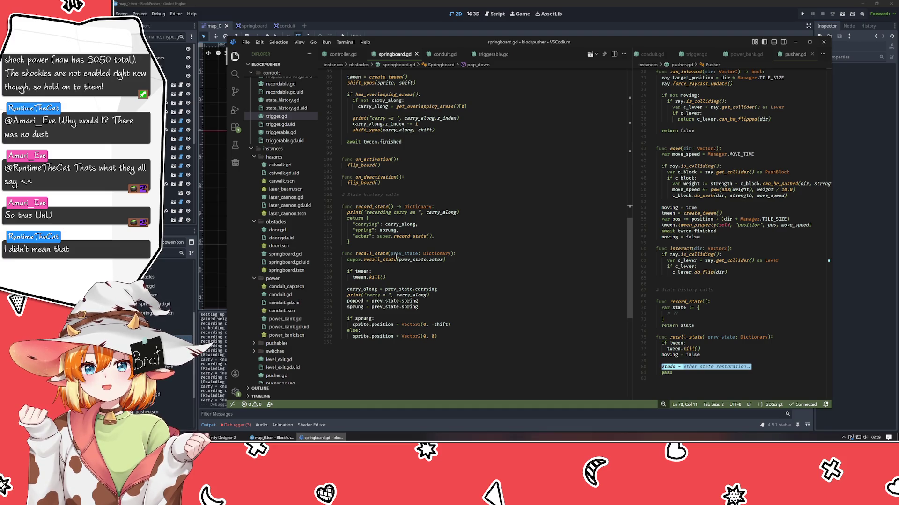
pyautogui.moveTo(398, 255)
pyautogui.scroll(20, 423, 296)
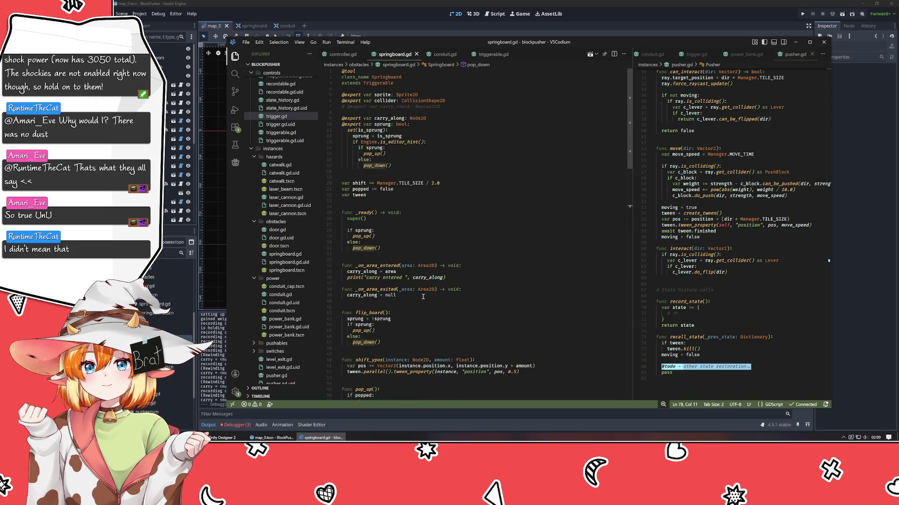
pyautogui.moveTo(423, 267)
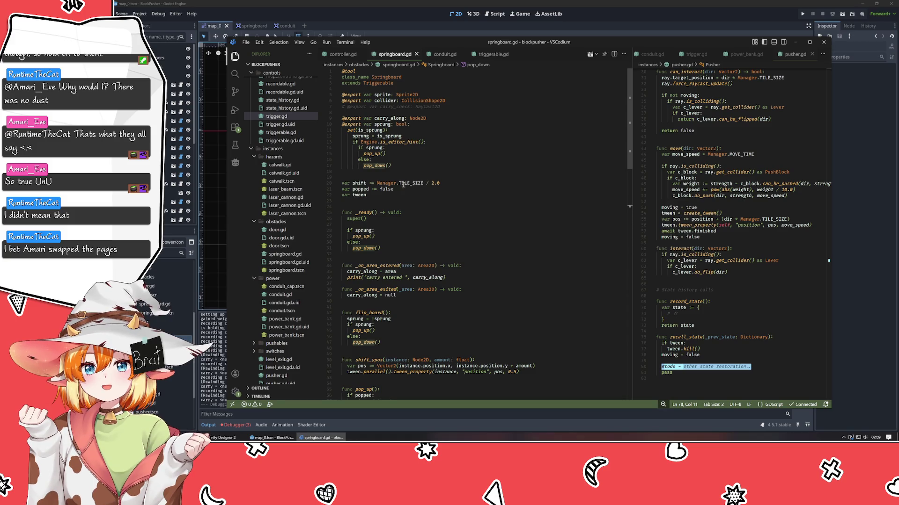
# - Inspect flip_board, then place the caret at the end of the on_activation header
pyautogui.click(369, 314)
pyautogui.scroll(-10, 435, 281)
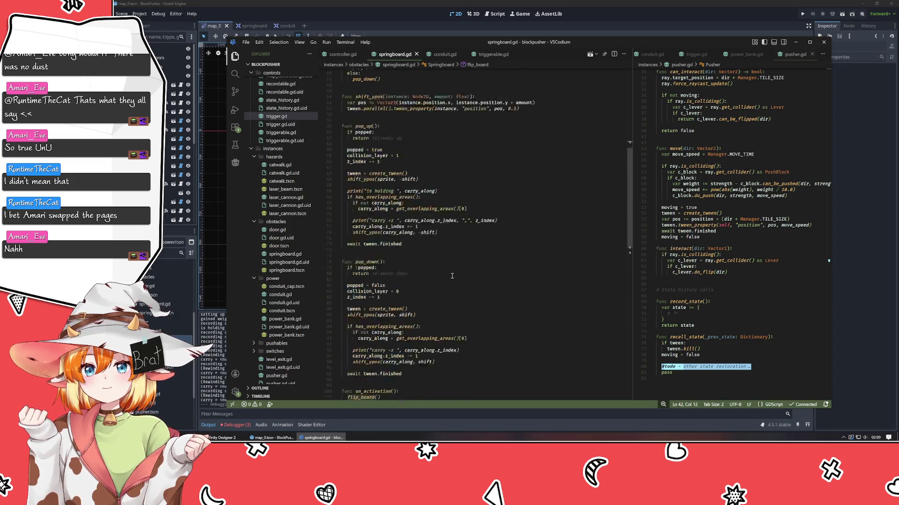
pyautogui.scroll(-3, 452, 276)
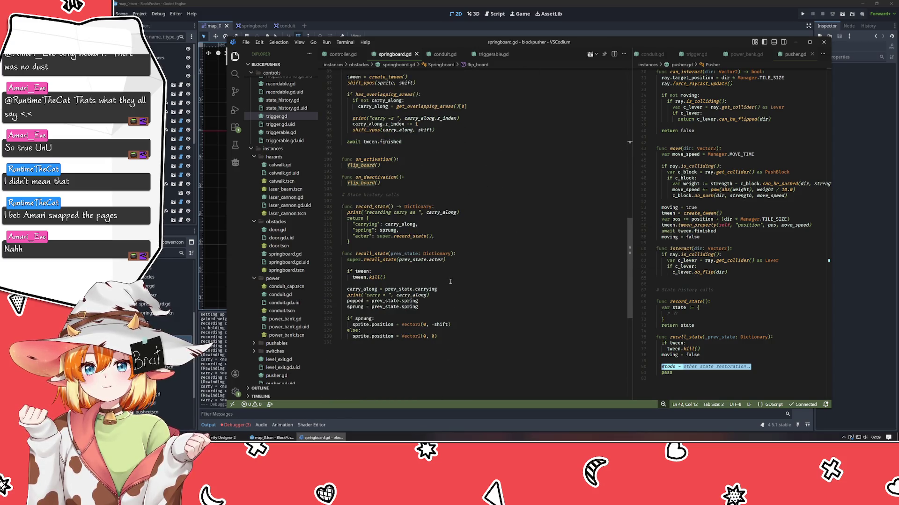
pyautogui.scroll(2, 450, 281)
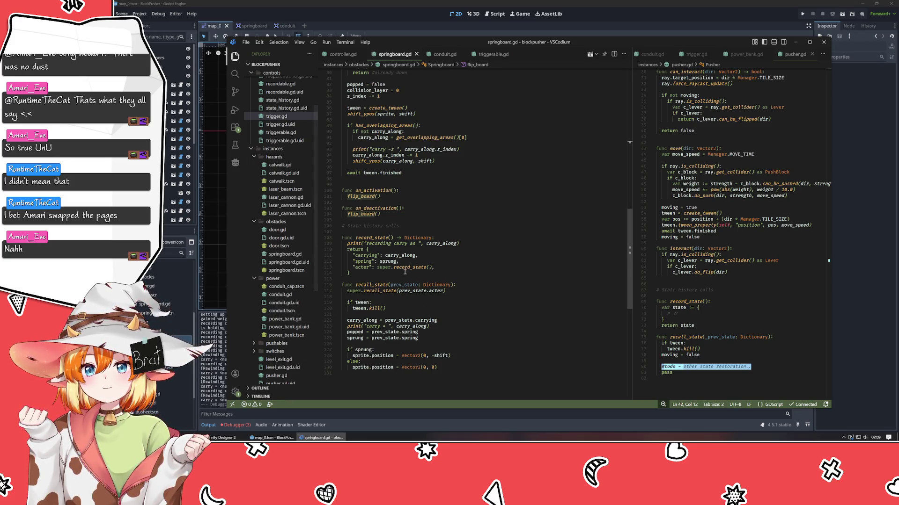
pyautogui.click(409, 191)
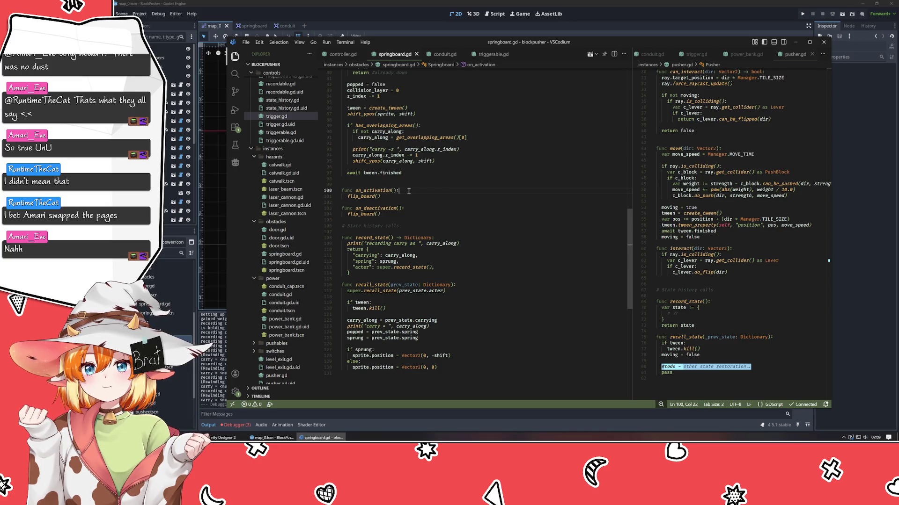
pyautogui.scroll(6, 409, 191)
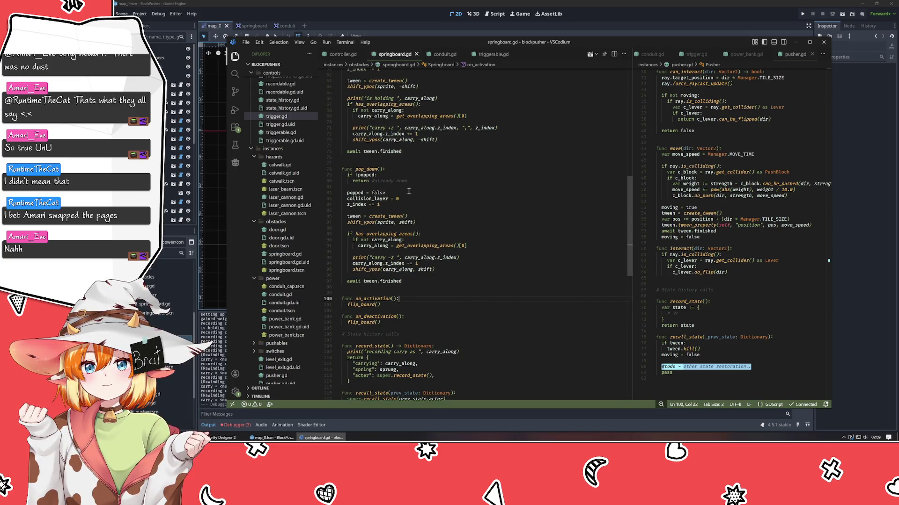
# - Add print("aaa") to on_activation and a copy of it under on_deactivation
pyautogui.press('Return')
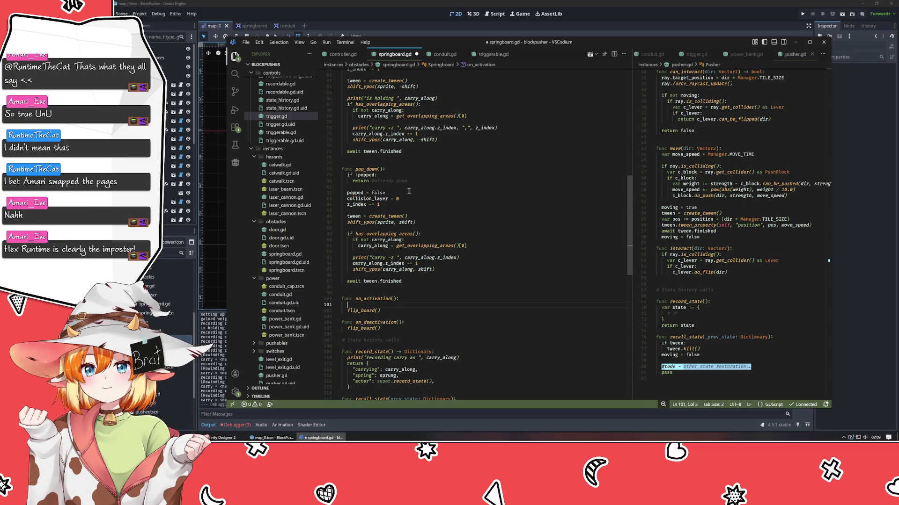
pyautogui.write('print("aaa')
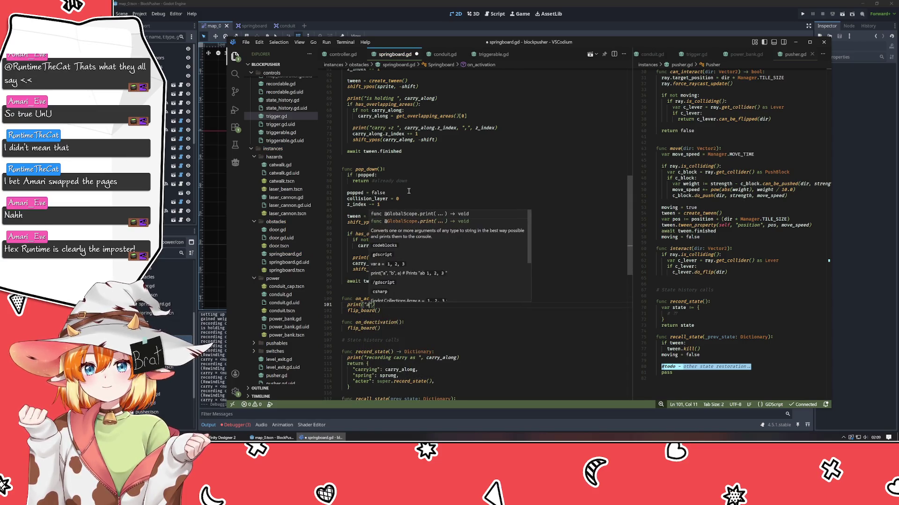
pyautogui.press('Down')
pyautogui.press('Down')
pyautogui.press('Down')
pyautogui.press('End')
pyautogui.press('Return')
pyautogui.write('print("aaa"')
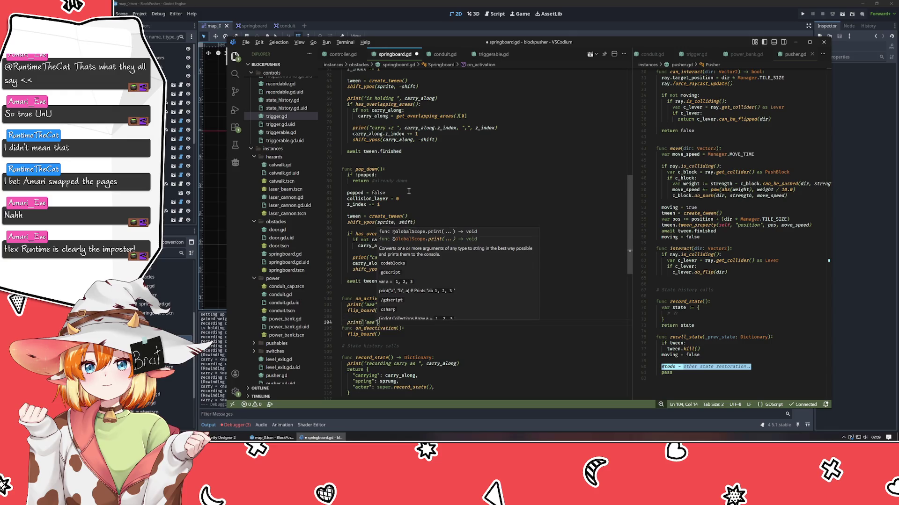
# - Change the on_deactivation print to "ddd" and save springboard.gd
pyautogui.press('Left')
pyautogui.press('BackSpace')
pyautogui.press('BackSpace')
pyautogui.press('BackSpace')
pyautogui.write('ddd')
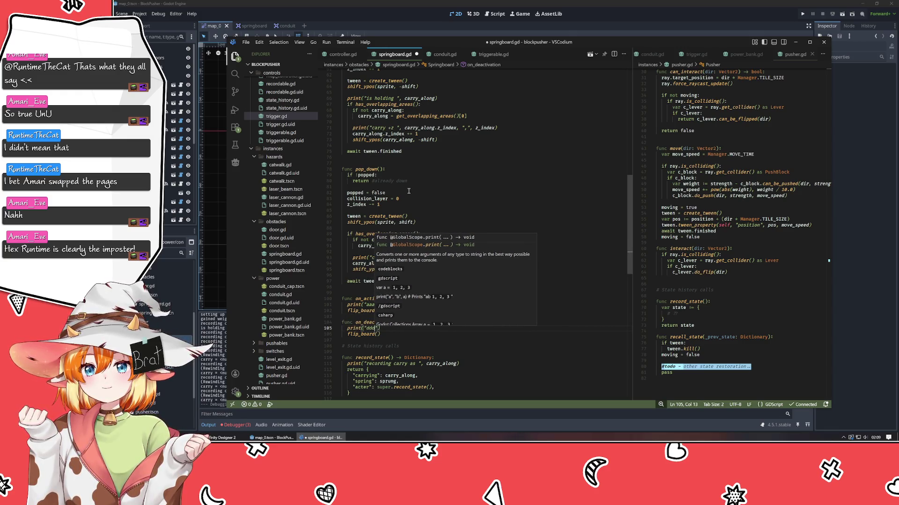
pyautogui.hotkey('ctrl', 's')
pyautogui.press('Escape')
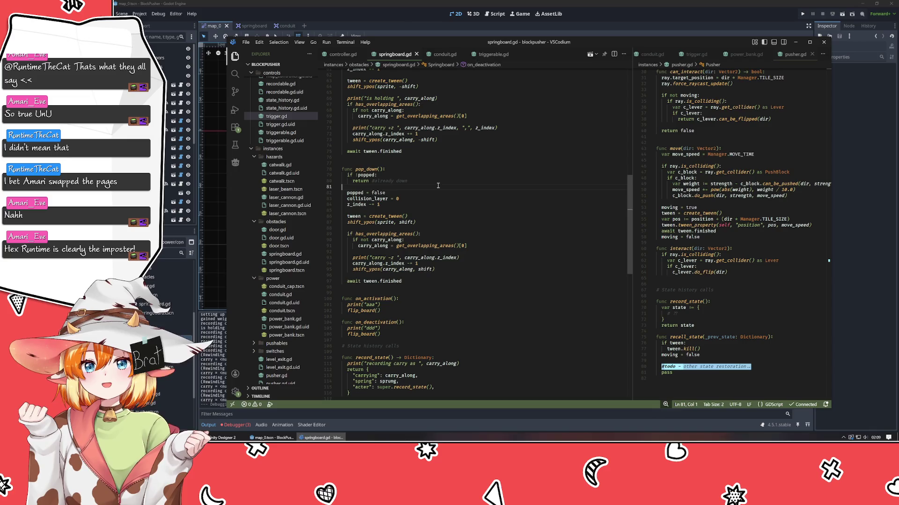
pyautogui.click(413, 18)
# - Run the game, step up onto the springboard, rewind three times with z, then stop and return to springboard.gd
pyautogui.press('F5')
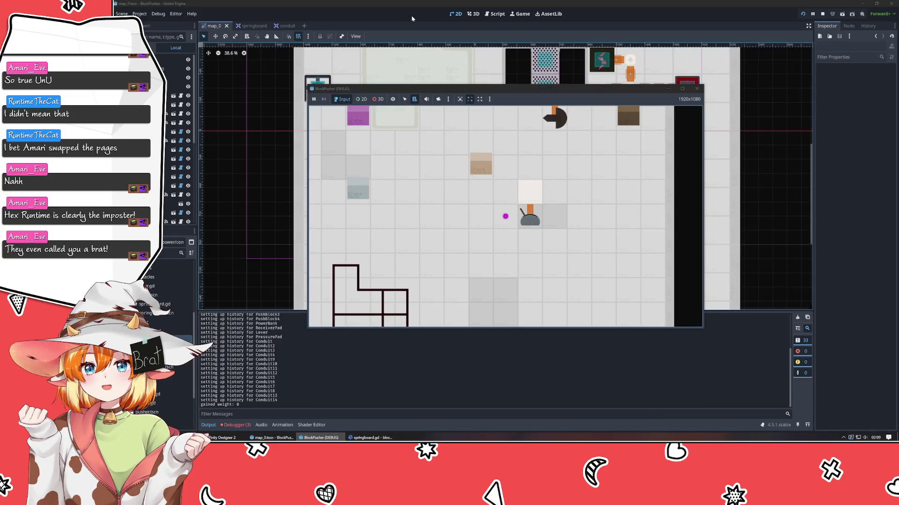
pyautogui.press('Up')
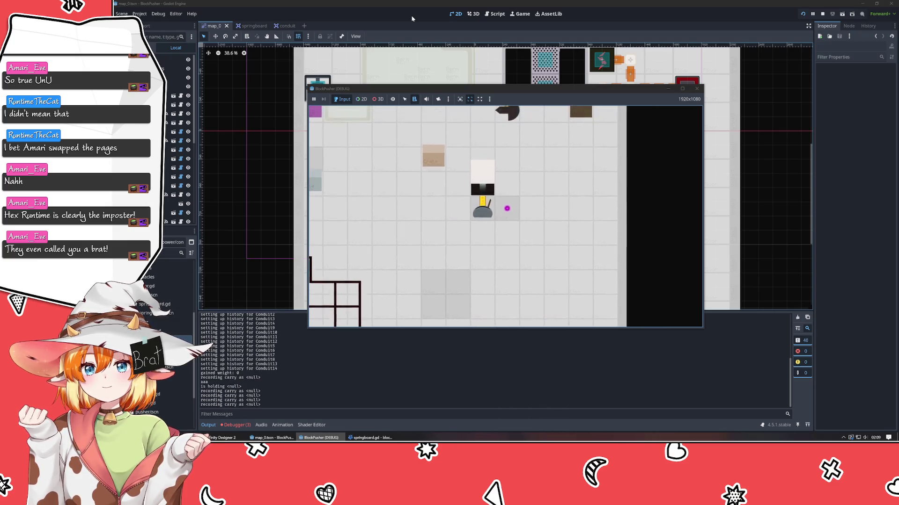
pyautogui.press('z')
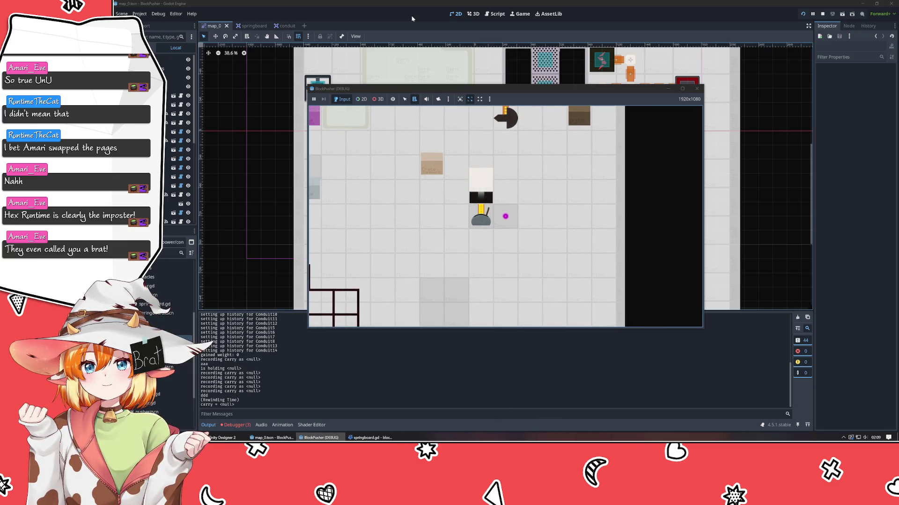
pyautogui.press('z')
pyautogui.press('z')
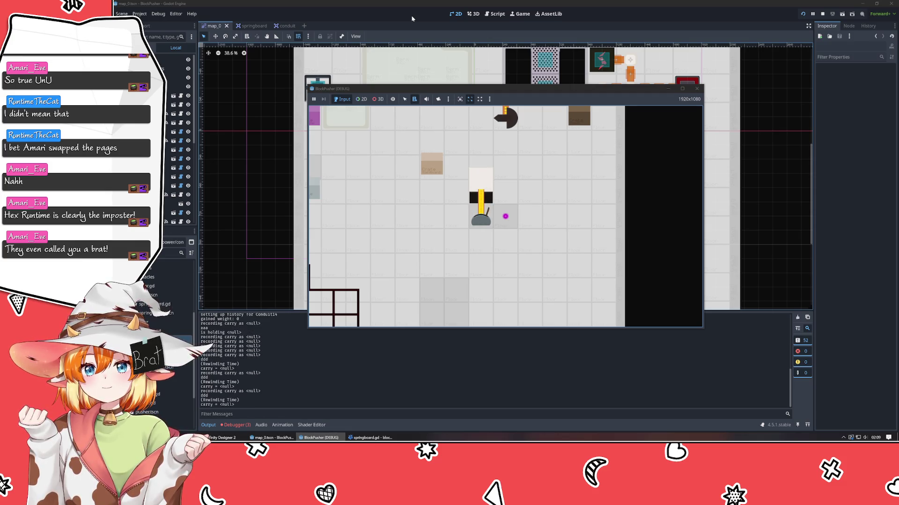
pyautogui.press('z')
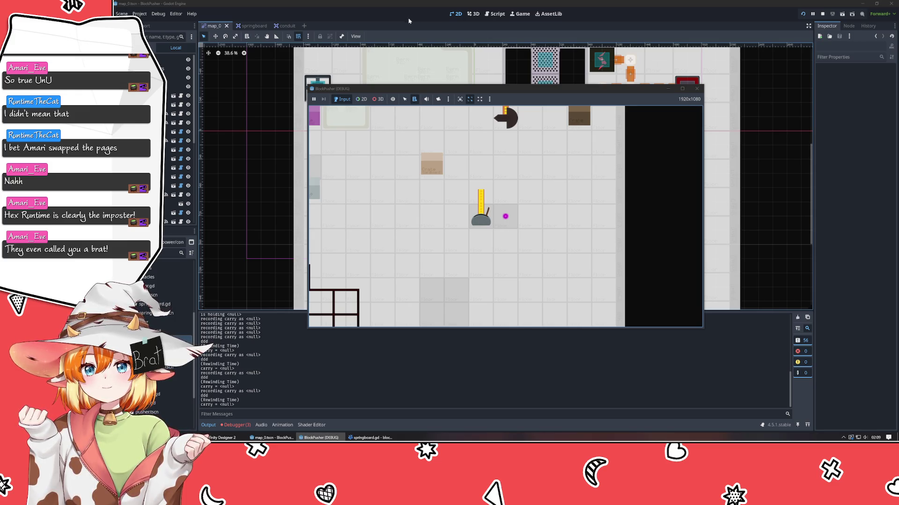
pyautogui.click(696, 87)
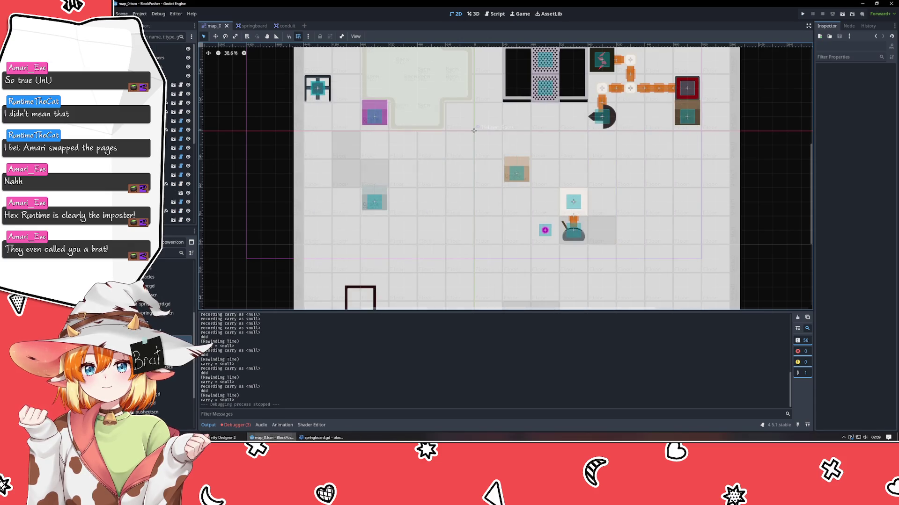
pyautogui.click(316, 437)
# - Delete the temporary print("aaa") debug lines from on_activation
pyautogui.click(448, 307)
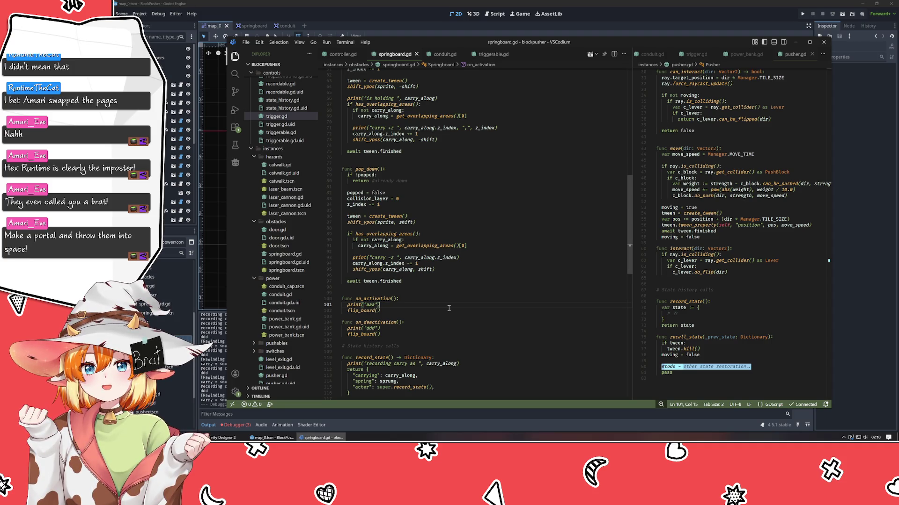
pyautogui.scroll(-2, 448, 308)
pyautogui.scroll(-3, 449, 308)
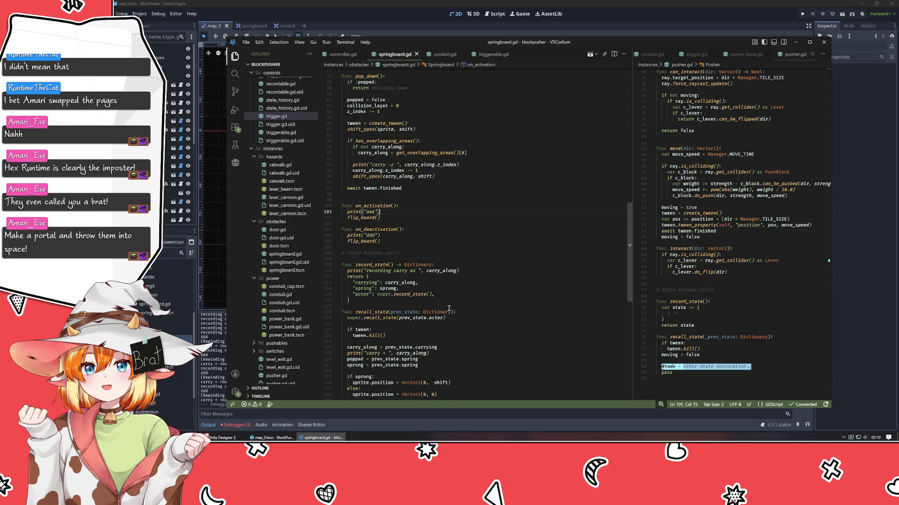
pyautogui.scroll(-3, 449, 308)
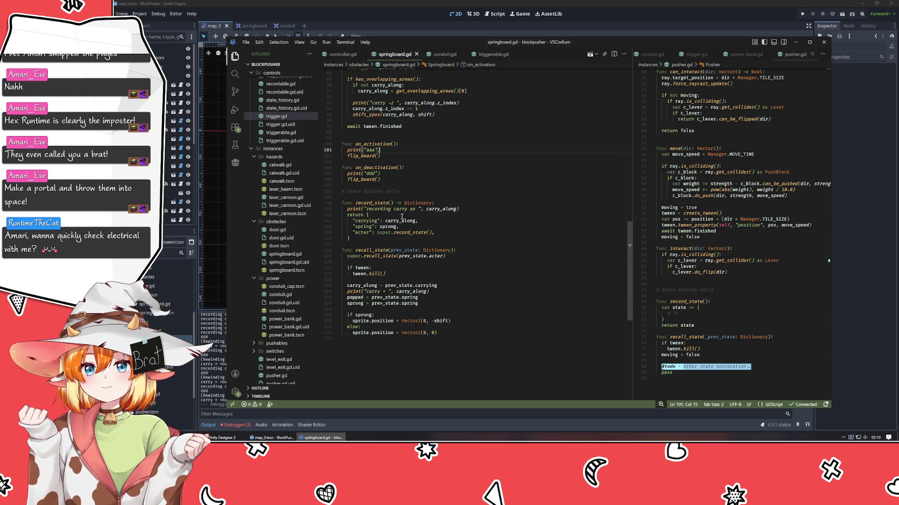
pyautogui.hotkey('ctrl', 'shift', 'k')
pyautogui.press('Down')
pyautogui.press('Down')
pyautogui.press('Down')
pyautogui.hotkey('ctrl', 'shift', 'k')
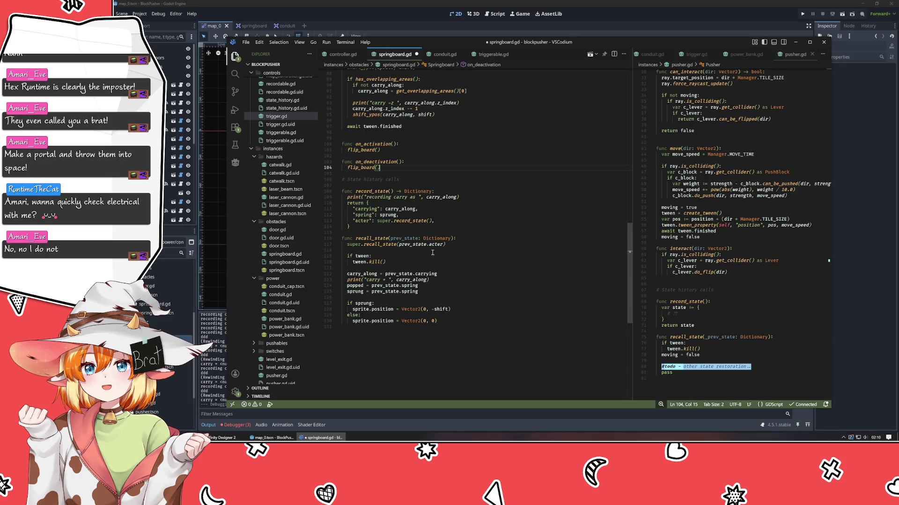
# - Review the collision_layer lines in pop_up and pop_down, then save springboard.gd
pyautogui.click(456, 279)
pyautogui.scroll(10, 451, 279)
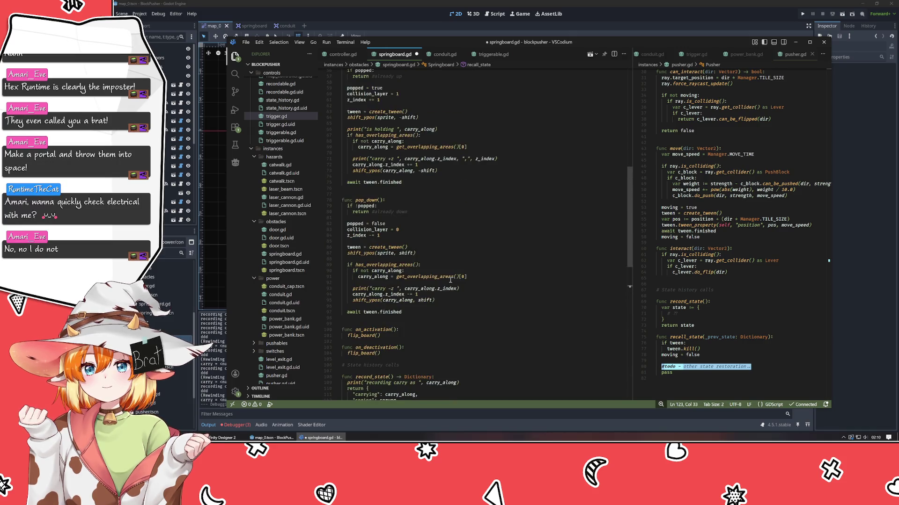
pyautogui.click(435, 230)
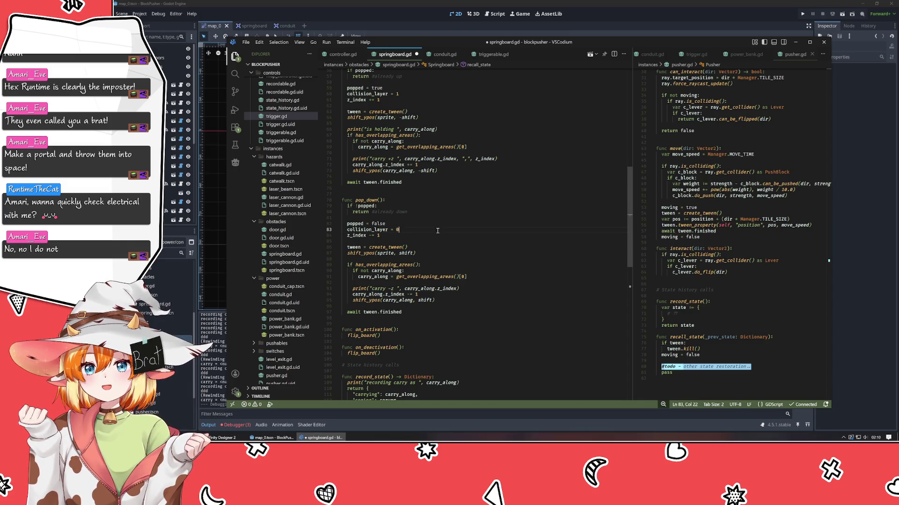
pyautogui.click(427, 216)
pyautogui.scroll(4, 426, 216)
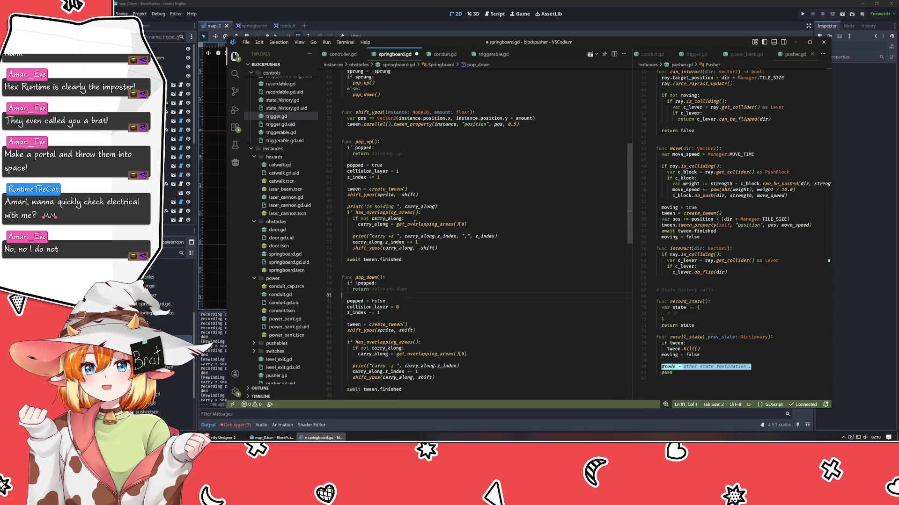
pyautogui.click(380, 289)
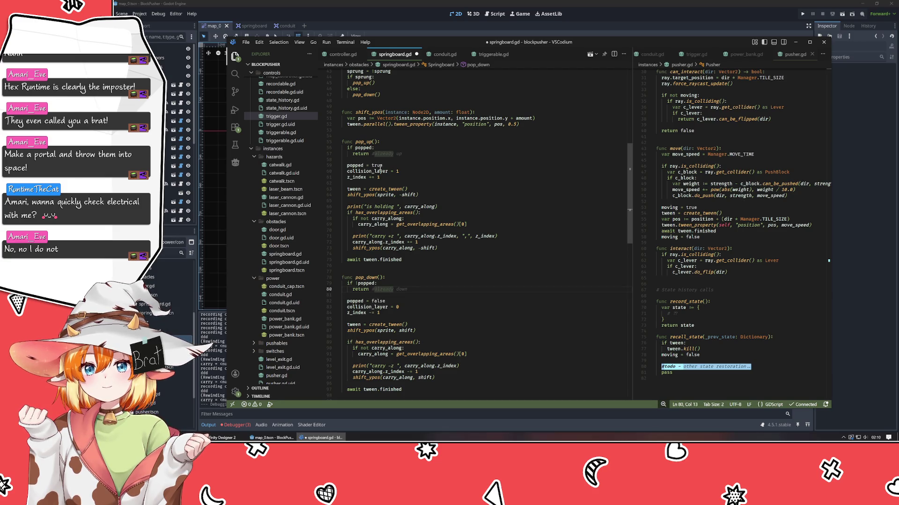
pyautogui.click(413, 255)
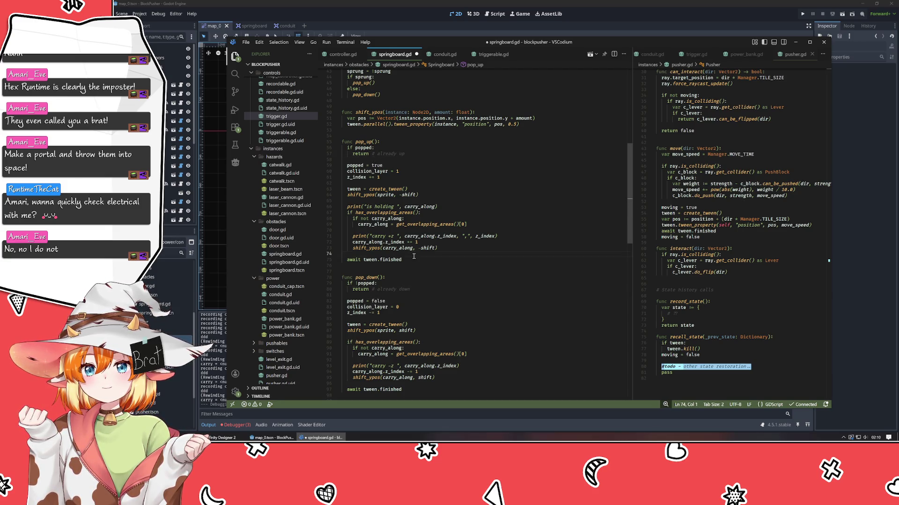
pyautogui.scroll(14, 414, 256)
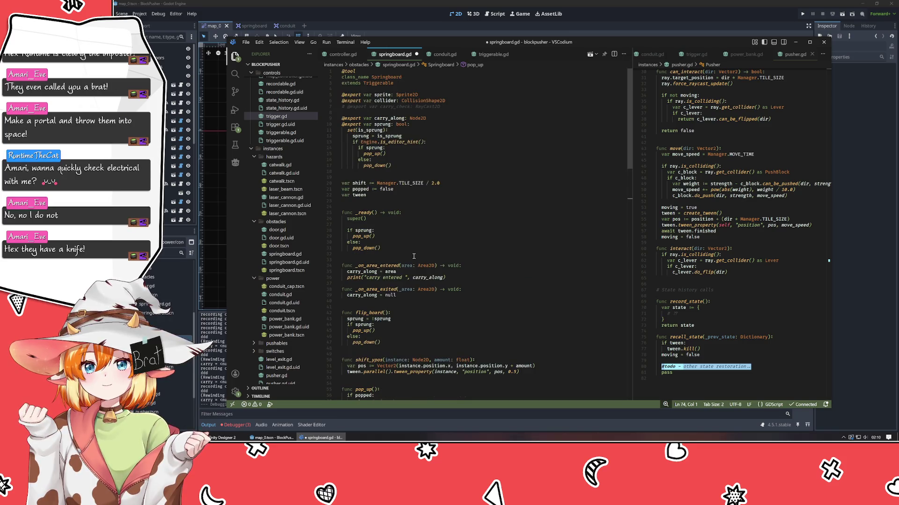
pyautogui.hotkey('ctrl', 's')
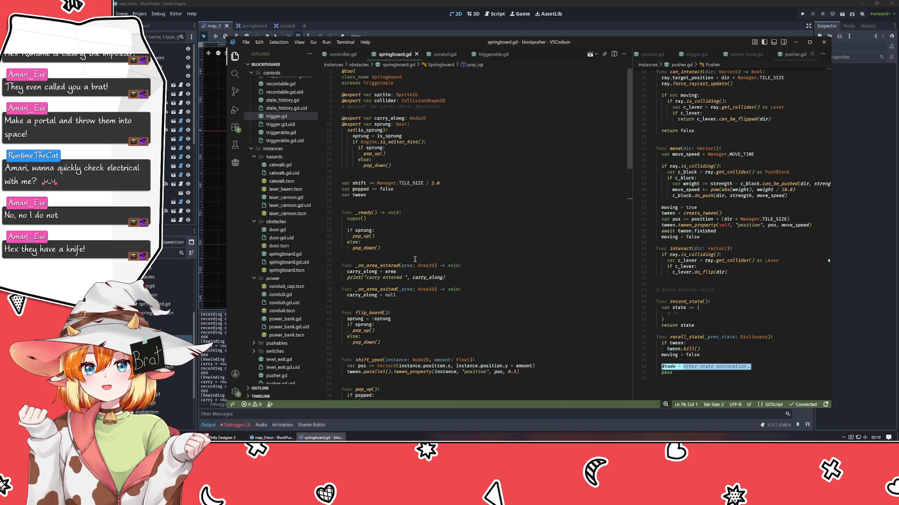
pyautogui.click(492, 105)
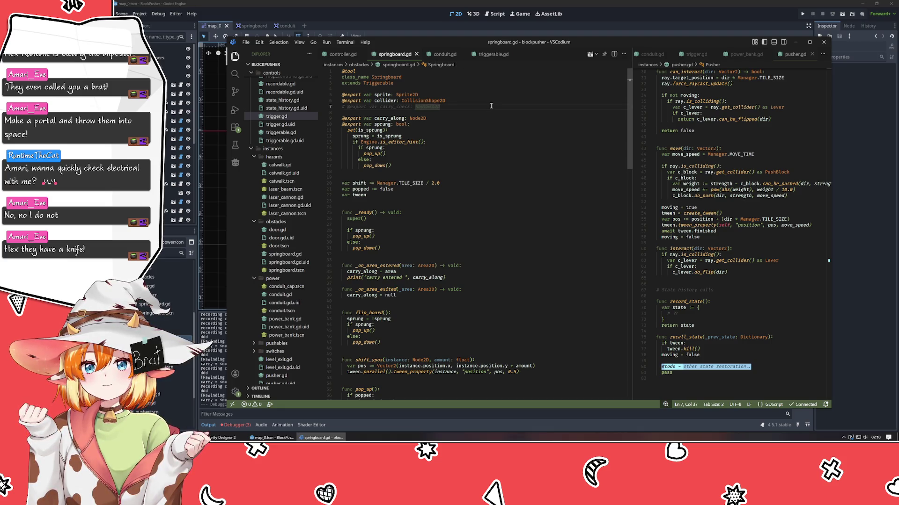
# - Delete the commented-out carry_check RayCast2D export line near the top of springboard.gd
pyautogui.hotkey('shift', 'Home')
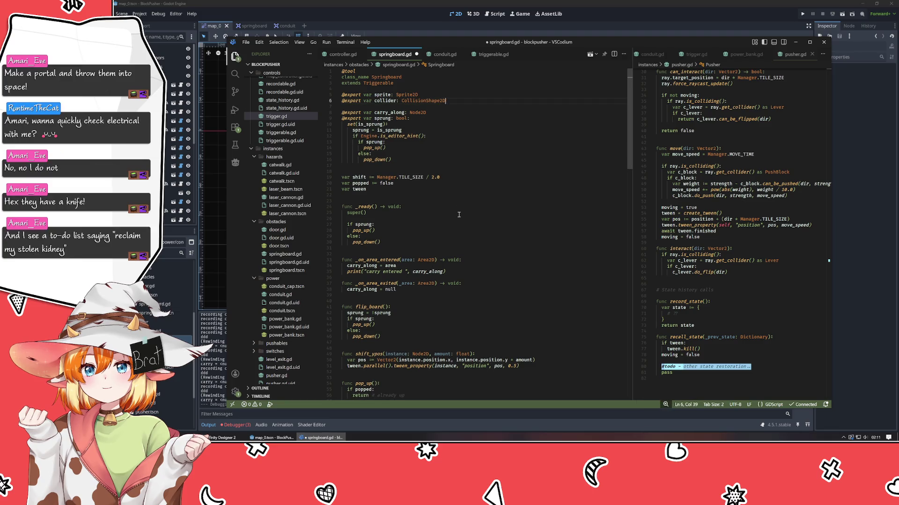
pyautogui.press('BackSpace')
pyautogui.press('BackSpace')
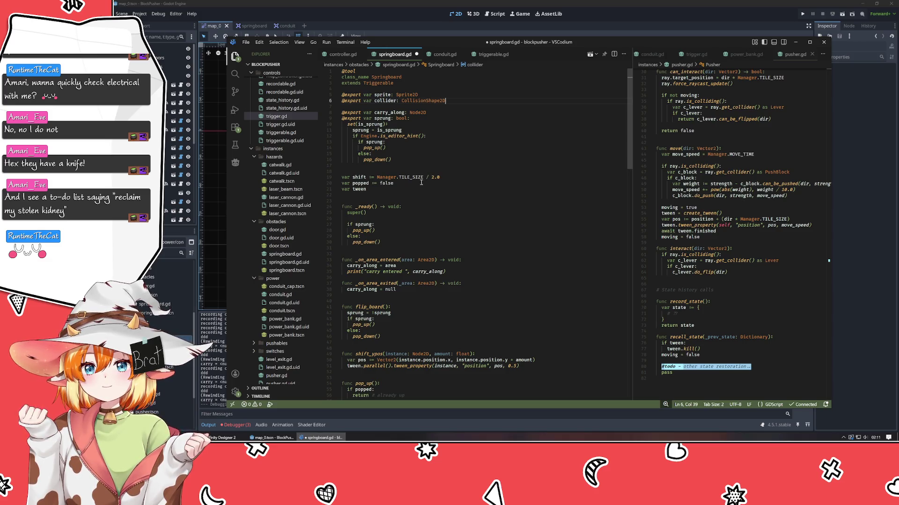
pyautogui.click(443, 201)
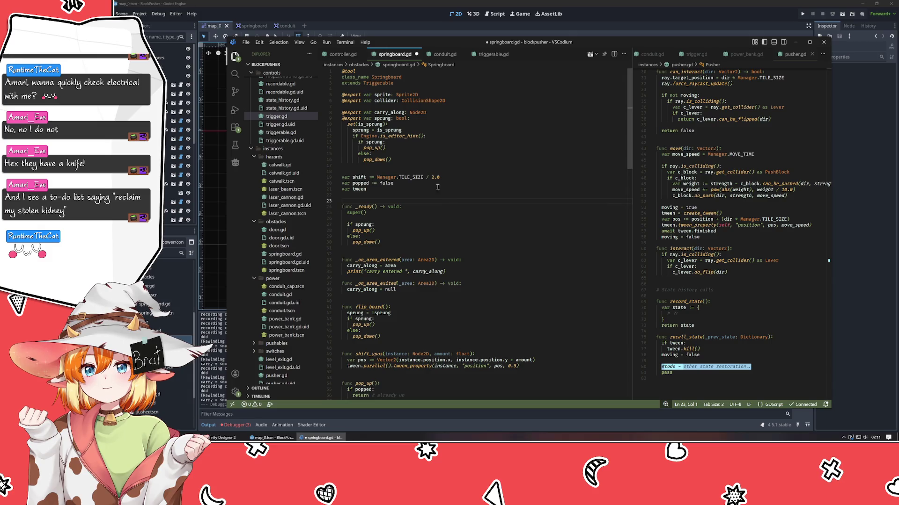
pyautogui.click(421, 172)
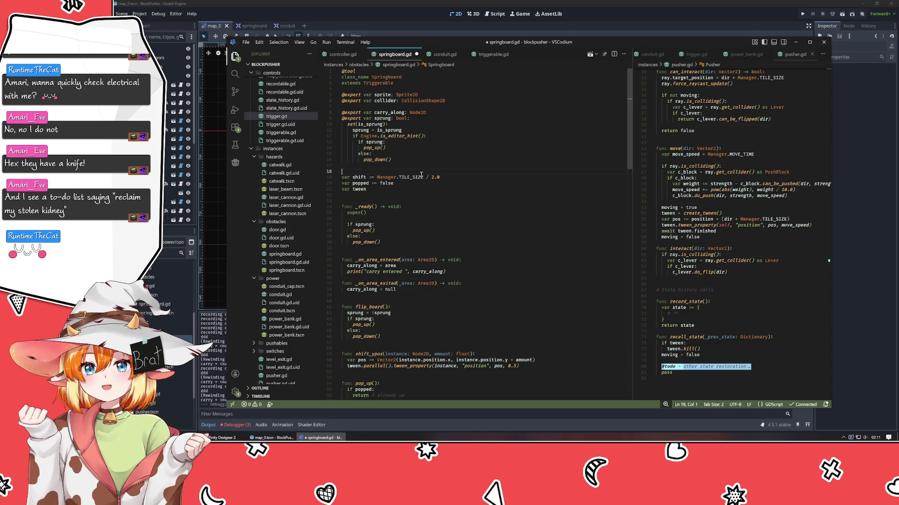
pyautogui.click(504, 194)
pyautogui.scroll(-1, 482, 213)
pyautogui.click(467, 230)
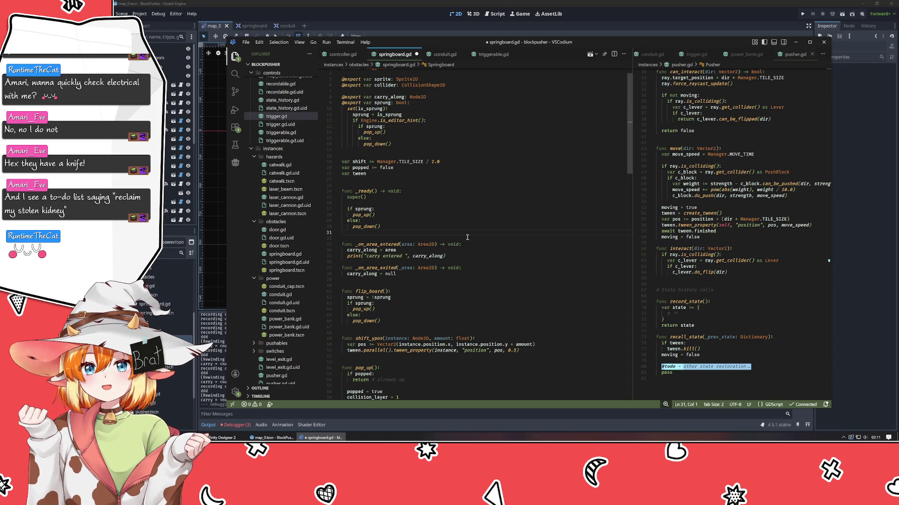
pyautogui.click(397, 281)
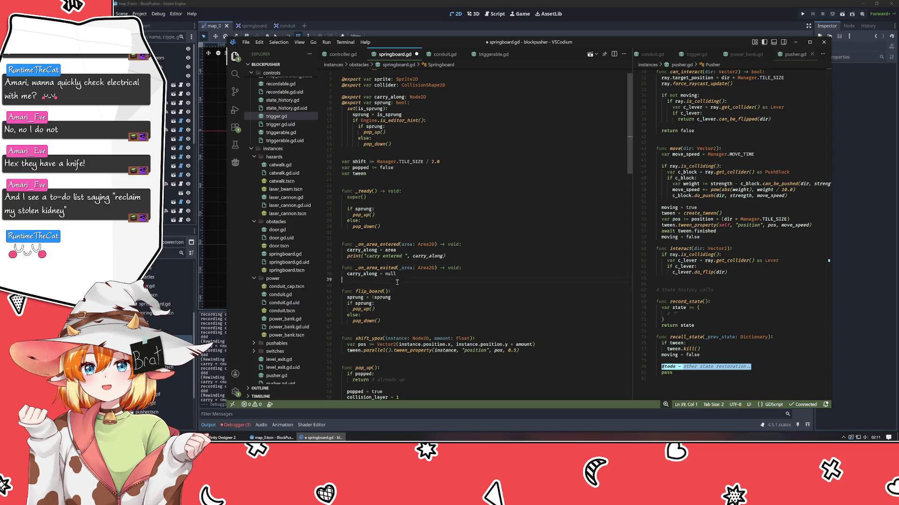
# - Add a blank line before the State history section and save the script
pyautogui.click(391, 331)
pyautogui.scroll(-5, 466, 285)
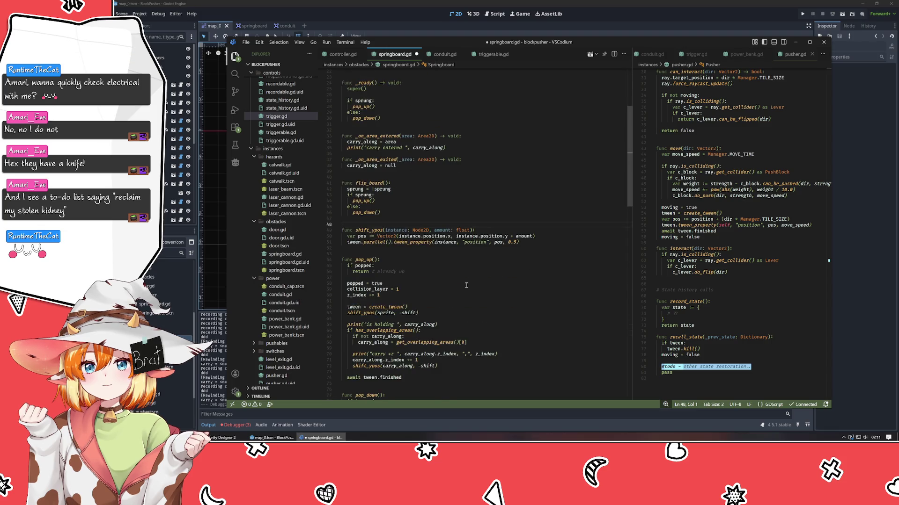
pyautogui.click(418, 254)
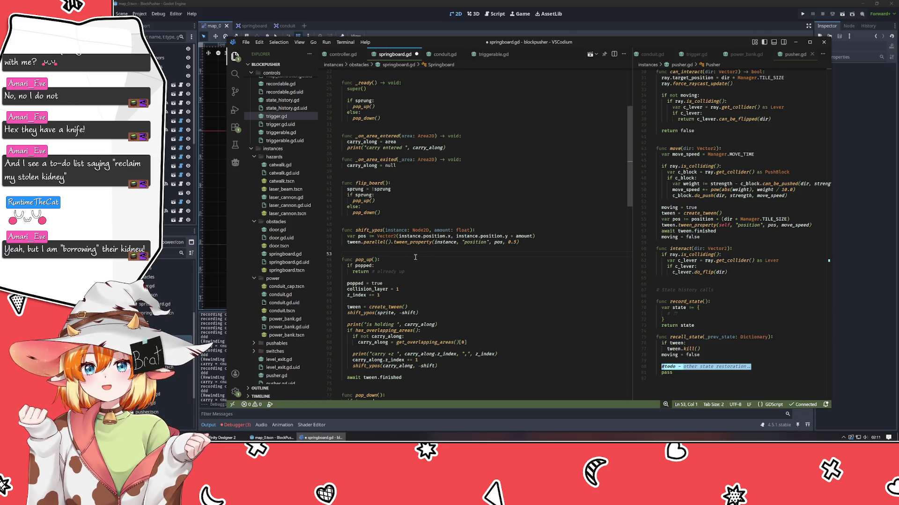
pyautogui.scroll(-6, 415, 257)
pyautogui.click(401, 276)
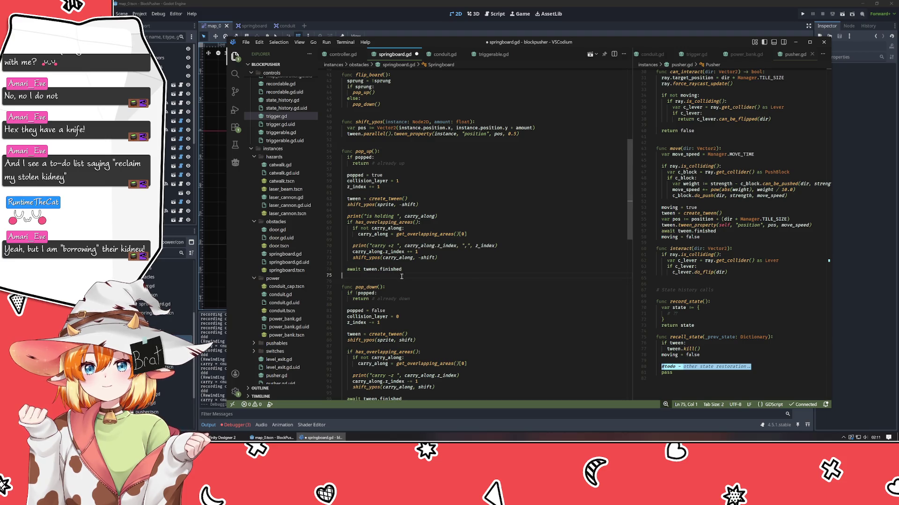
pyautogui.scroll(-8, 471, 285)
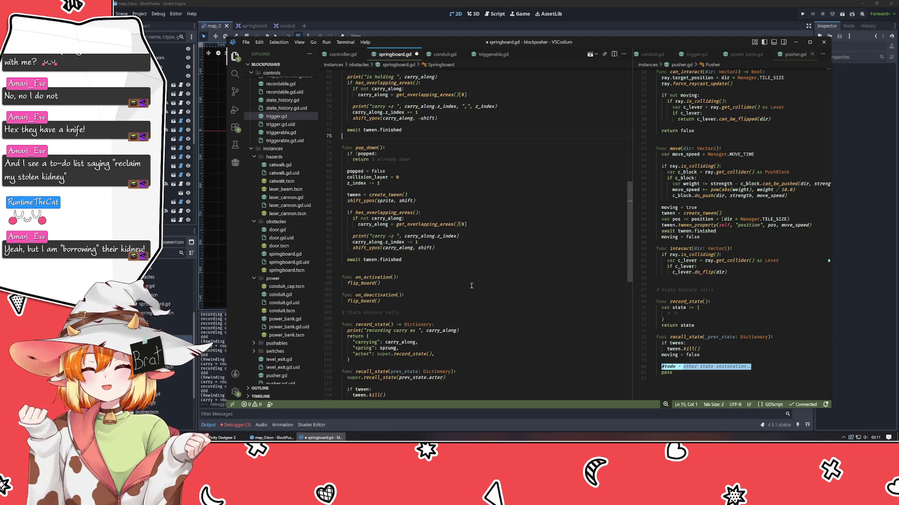
pyautogui.scroll(-4, 472, 286)
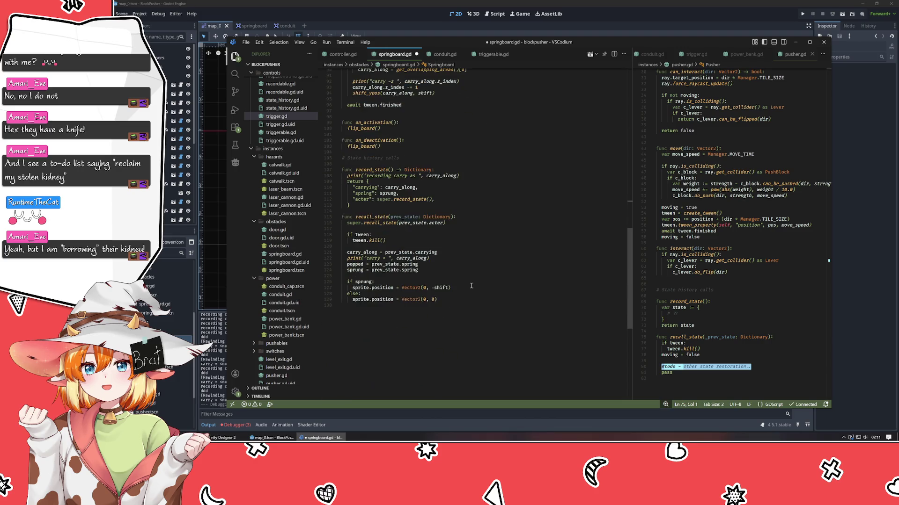
pyautogui.click(411, 230)
pyautogui.press('Return')
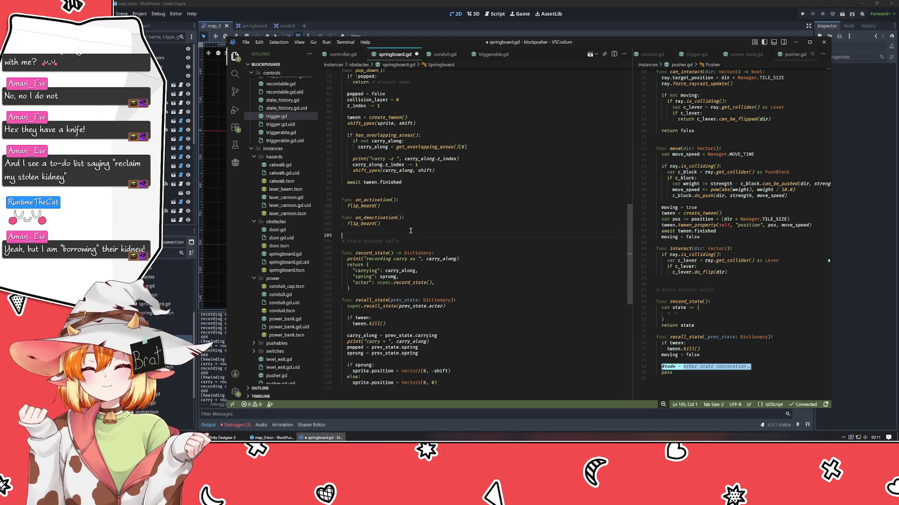
pyautogui.hotkey('ctrl', 's')
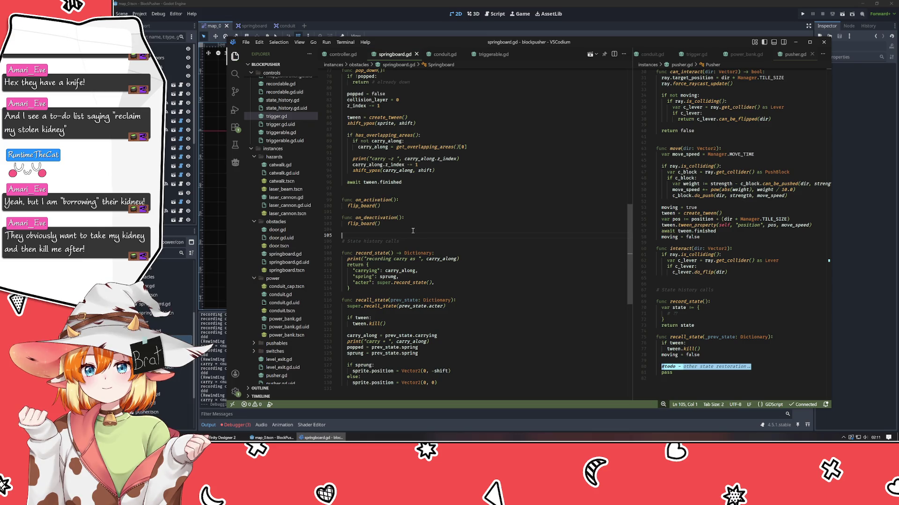
# - Look over the recall_state function below the state history comment
pyautogui.click(458, 249)
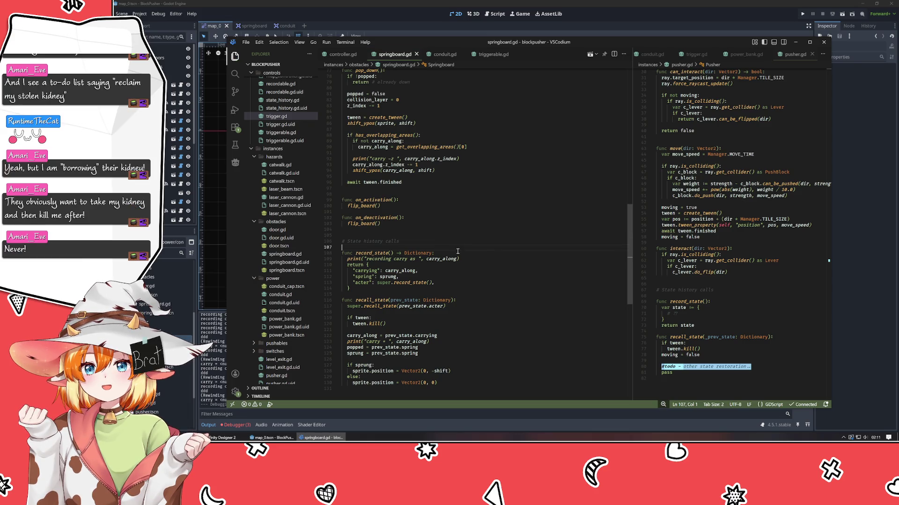
pyautogui.press('Up')
pyautogui.press('Up')
pyautogui.press('Up')
pyautogui.click(438, 236)
pyautogui.click(502, 312)
pyautogui.scroll(13, 493, 320)
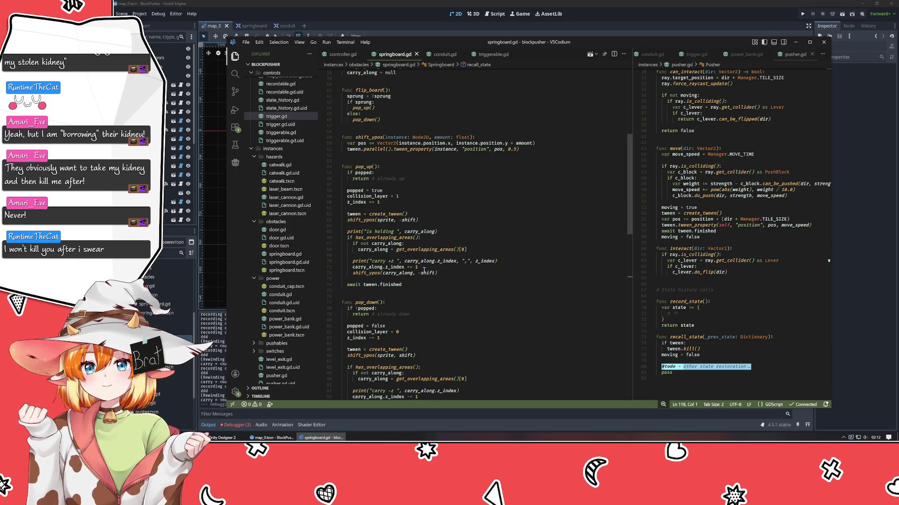
# - Change pop_down's collision_layer value from 0 to 2
pyautogui.click(416, 333)
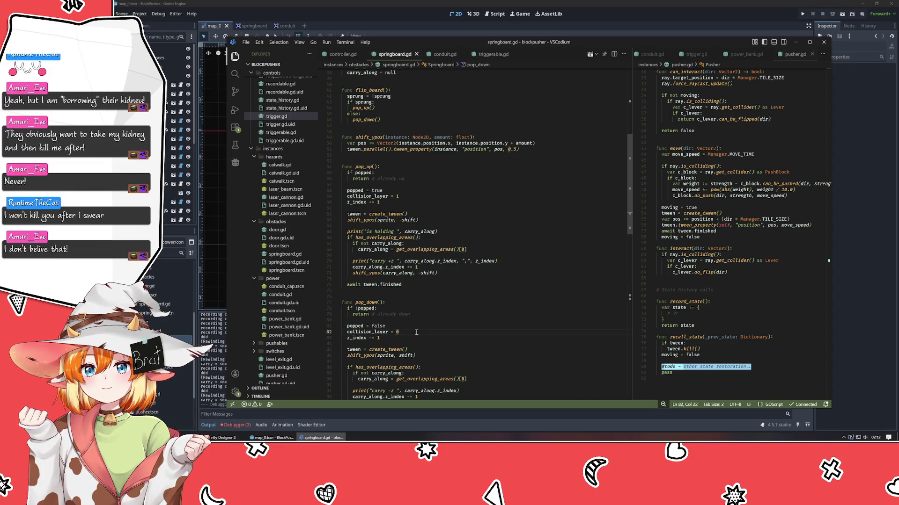
pyautogui.write('2')
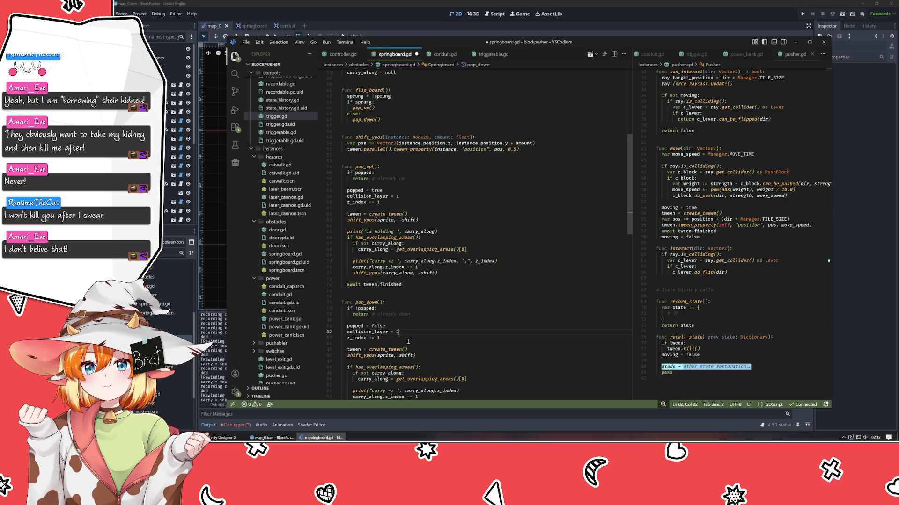
pyautogui.scroll(-5, 428, 330)
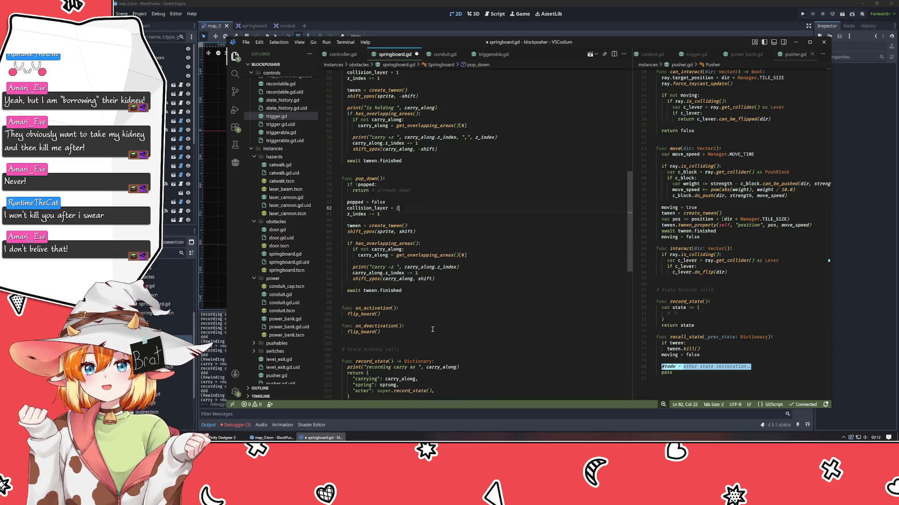
pyautogui.click(417, 301)
pyautogui.scroll(3, 417, 301)
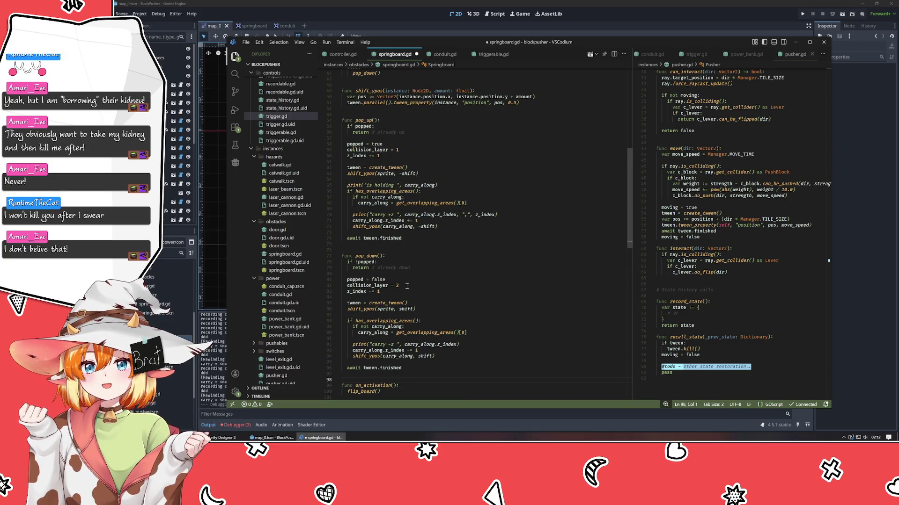
# - In Godot's springboard scene, untick Collision Layer 2 in the Inspector
pyautogui.click(367, 26)
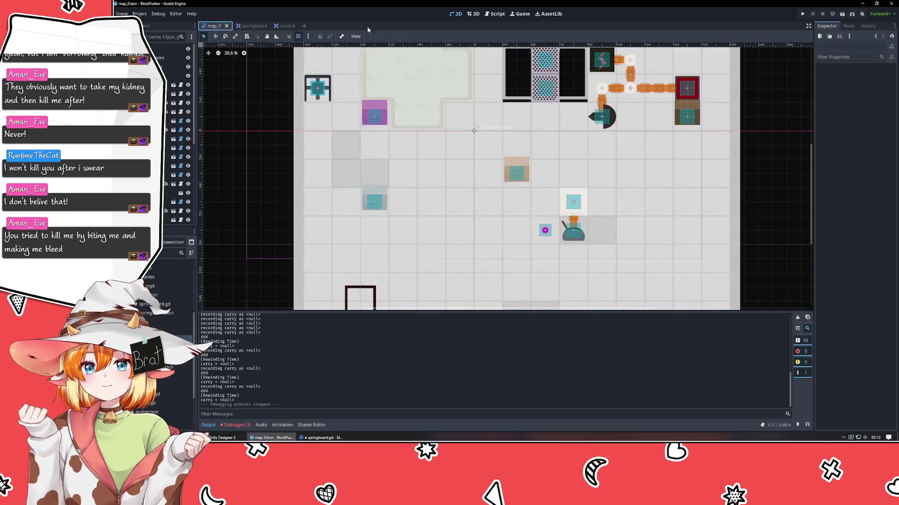
pyautogui.click(254, 26)
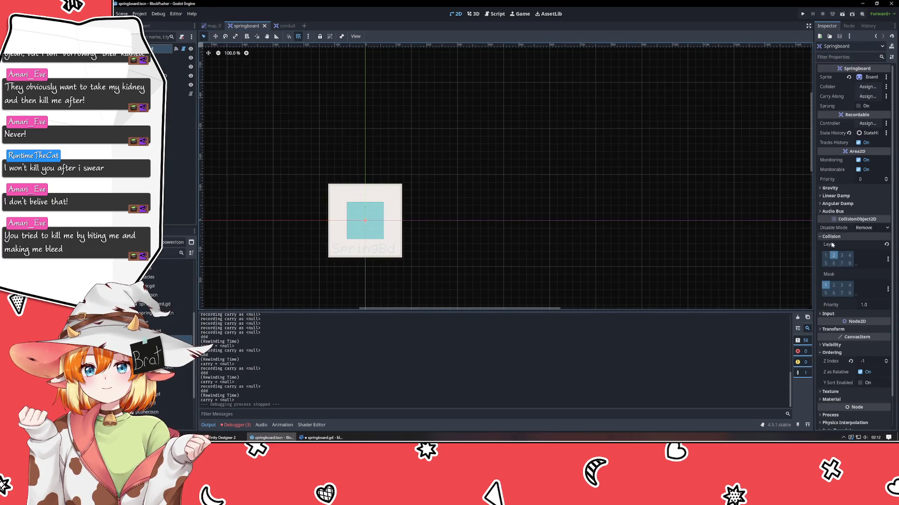
pyautogui.click(834, 257)
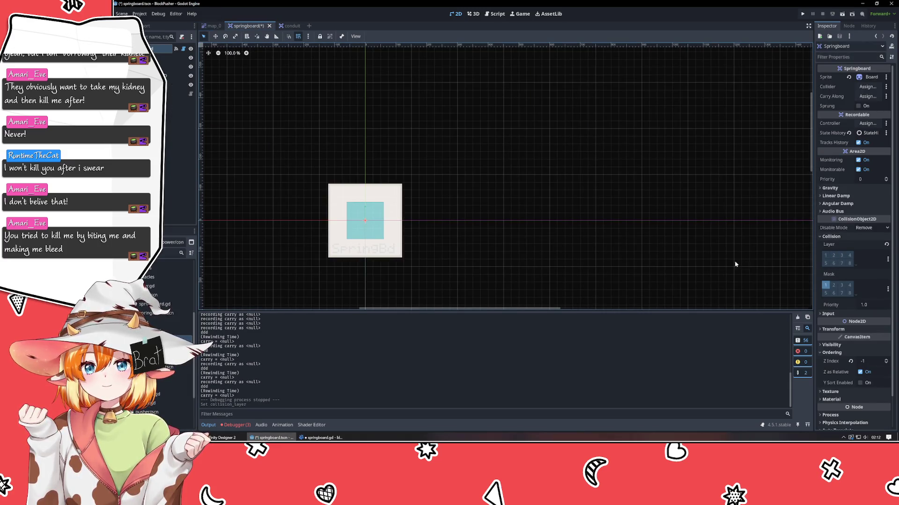
pyautogui.click(330, 439)
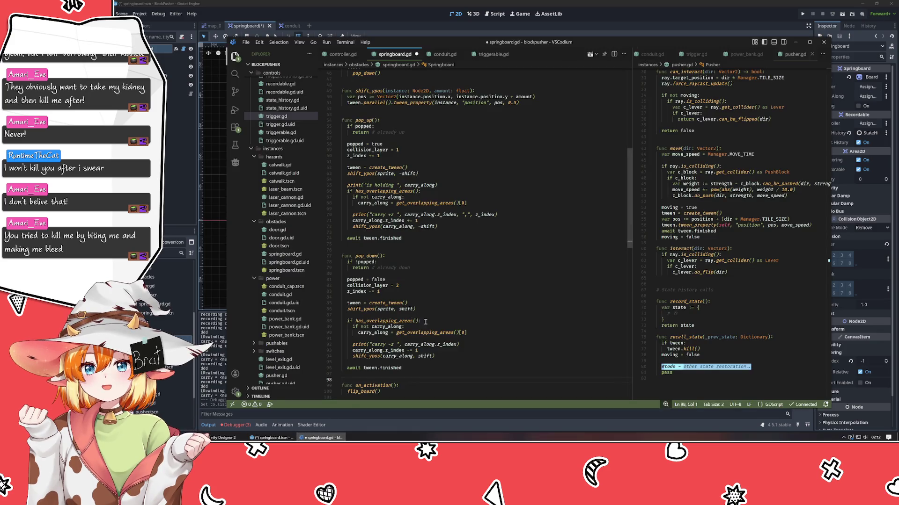
pyautogui.click(409, 285)
pyautogui.write('0')
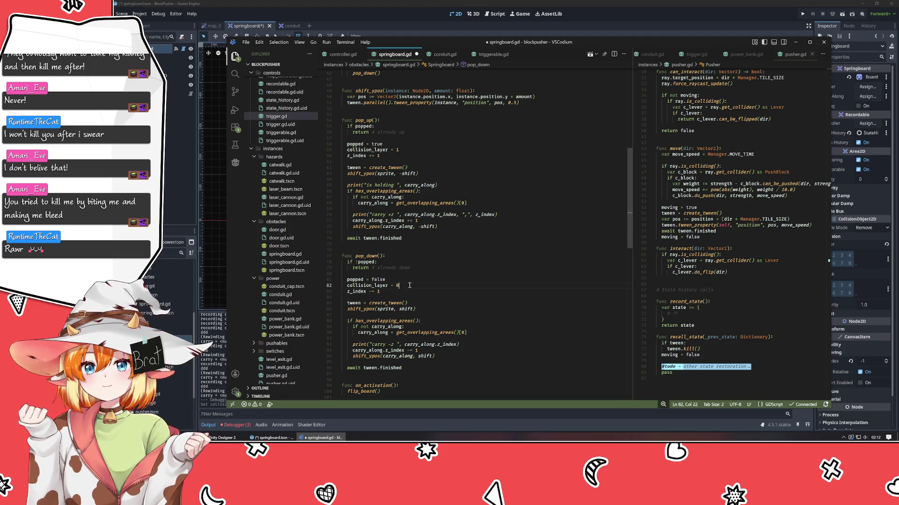
pyautogui.hotkey('ctrl', 's')
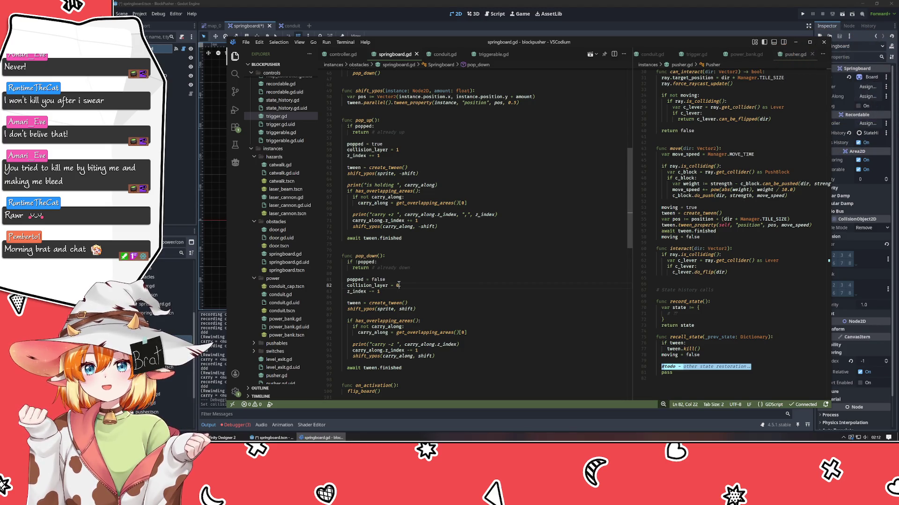
pyautogui.doubleClick(438, 267)
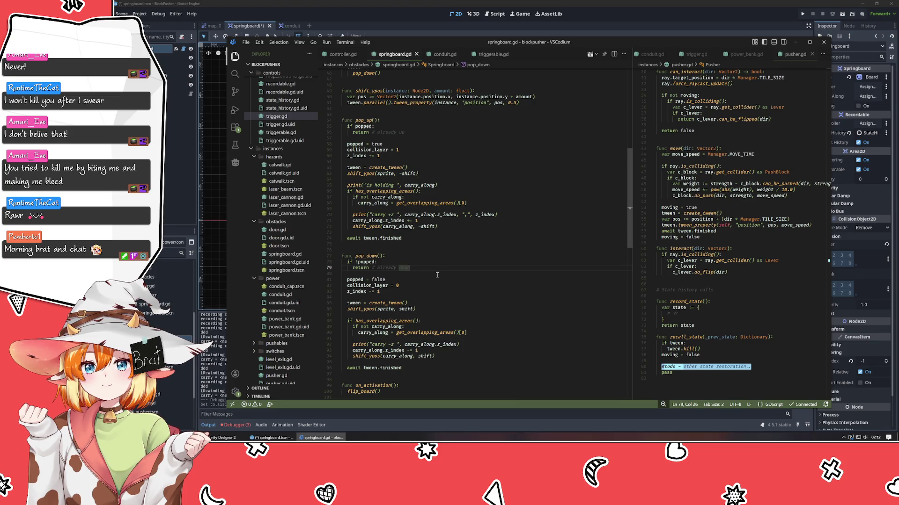
pyautogui.scroll(-8, 440, 278)
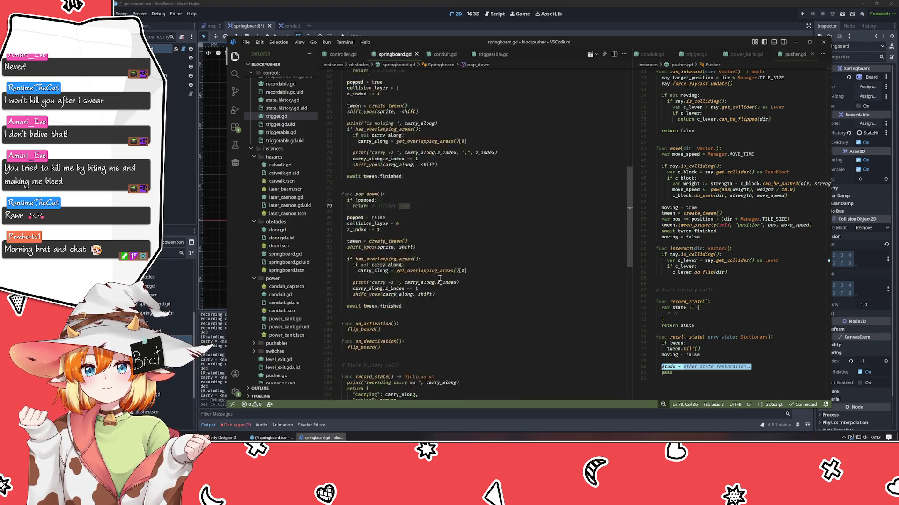
pyautogui.click(403, 240)
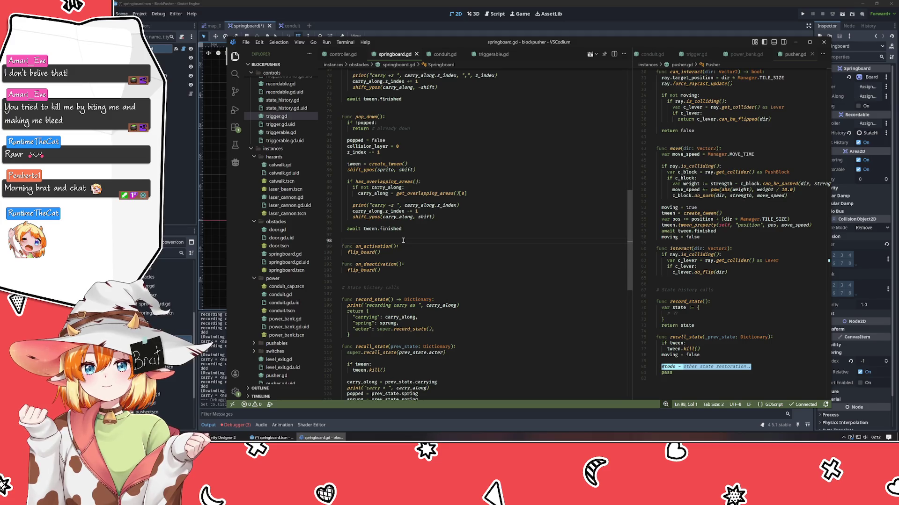
pyautogui.click(435, 223)
pyautogui.scroll(-4, 436, 237)
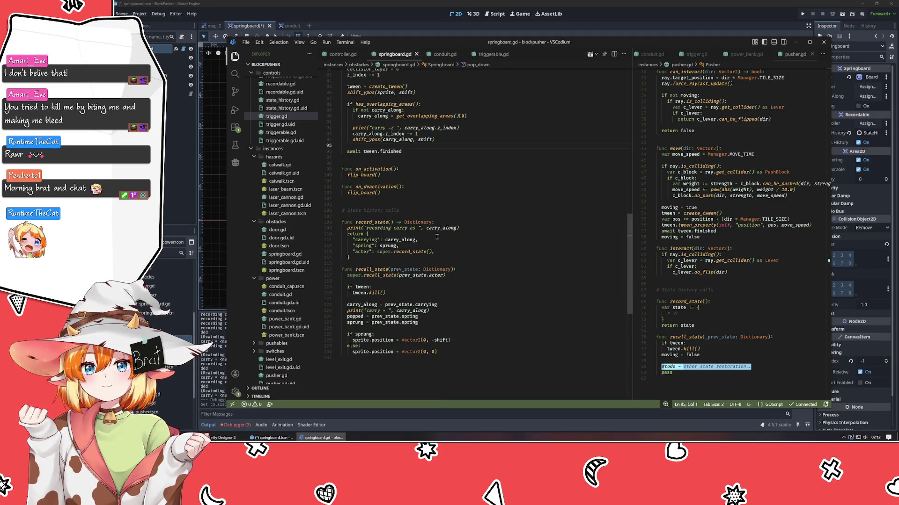
pyautogui.scroll(4, 432, 240)
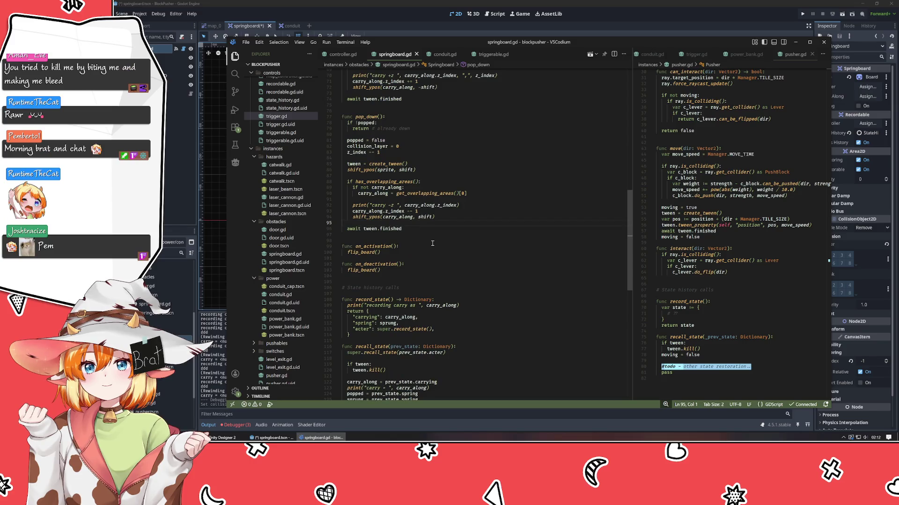
pyautogui.scroll(4, 431, 244)
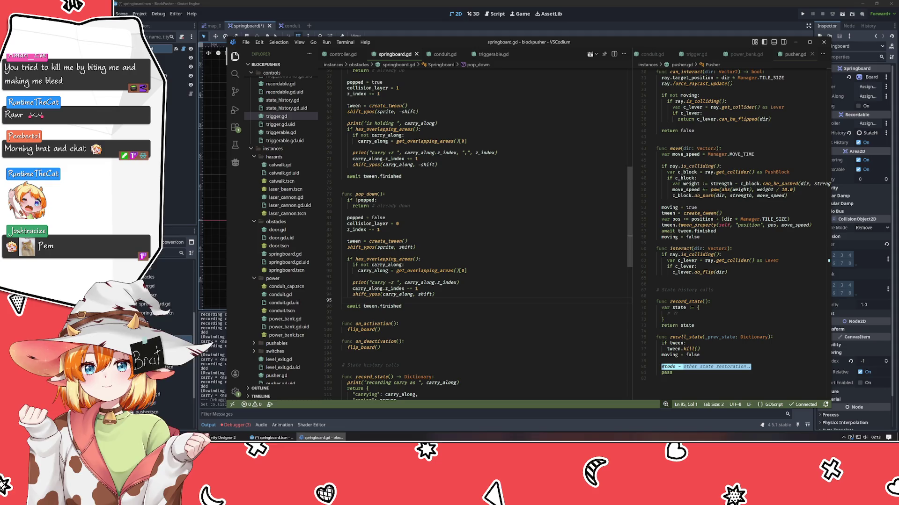
pyautogui.click(271, 438)
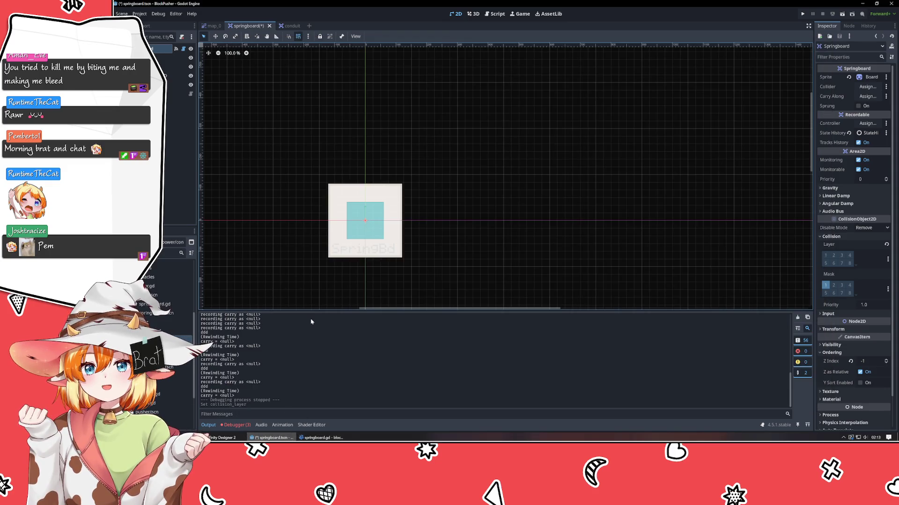
pyautogui.click(213, 26)
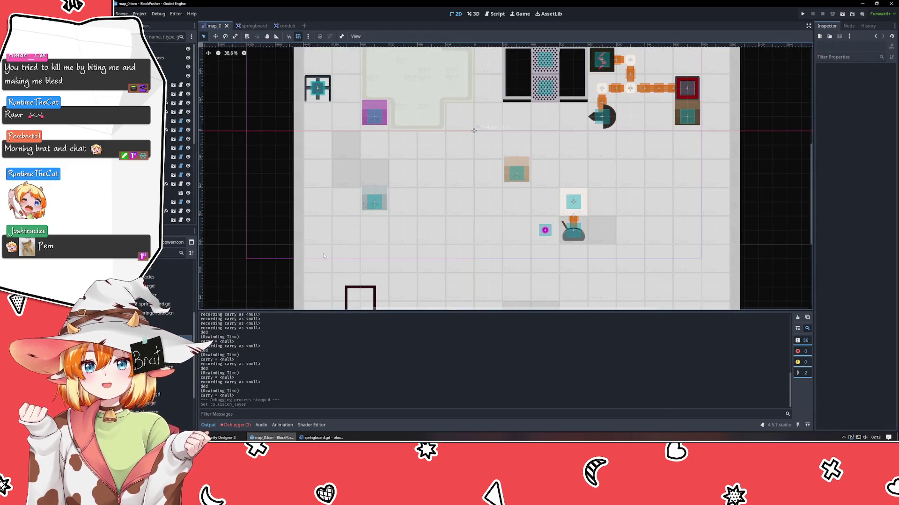
pyautogui.click(327, 437)
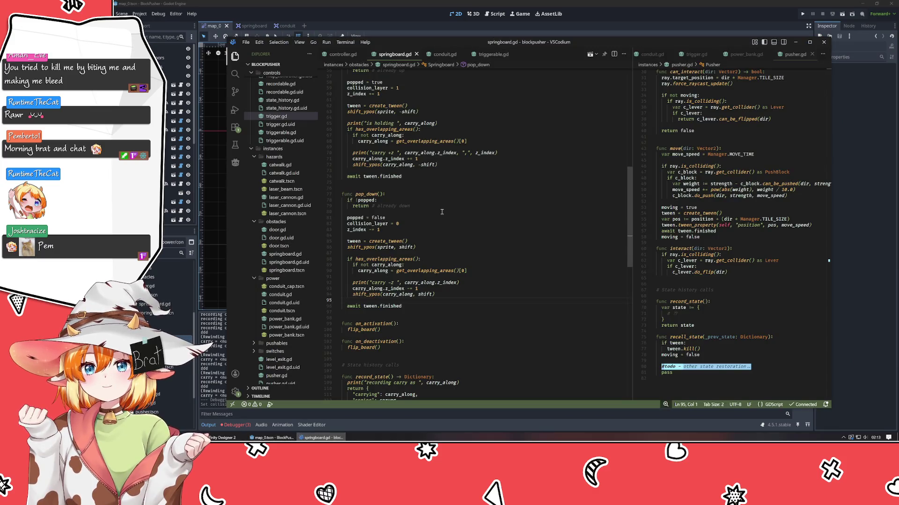
pyautogui.moveTo(406, 227); pyautogui.dragTo(331, 214)
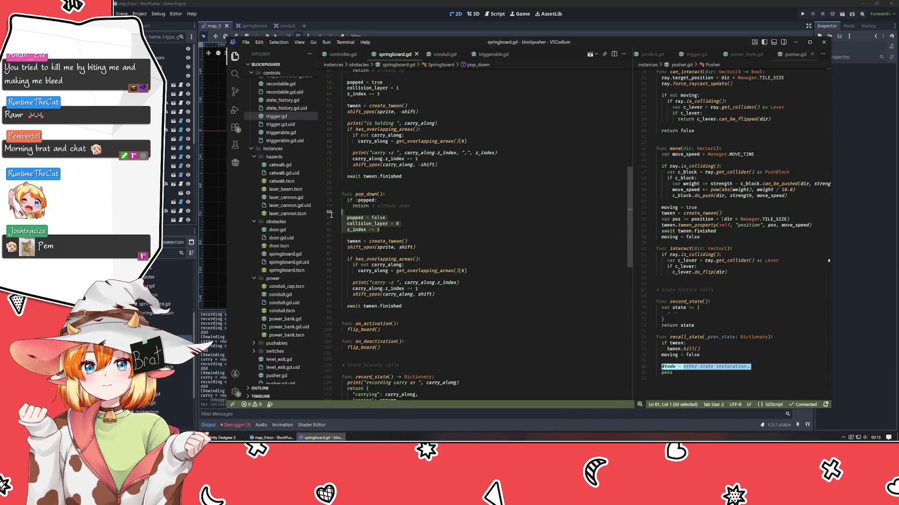
# - Move the "acter" entry to the top of record_state's dictionary
pyautogui.click(454, 246)
pyautogui.scroll(3, 454, 246)
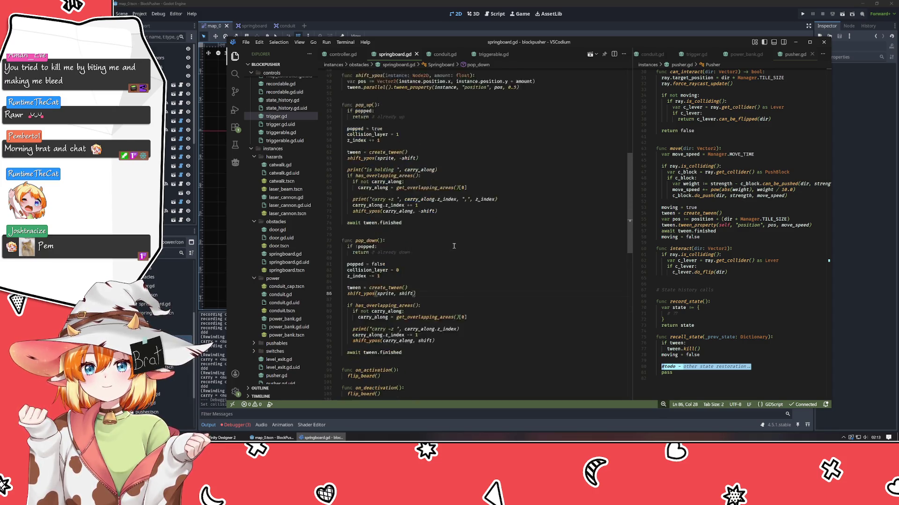
pyautogui.scroll(-10, 454, 248)
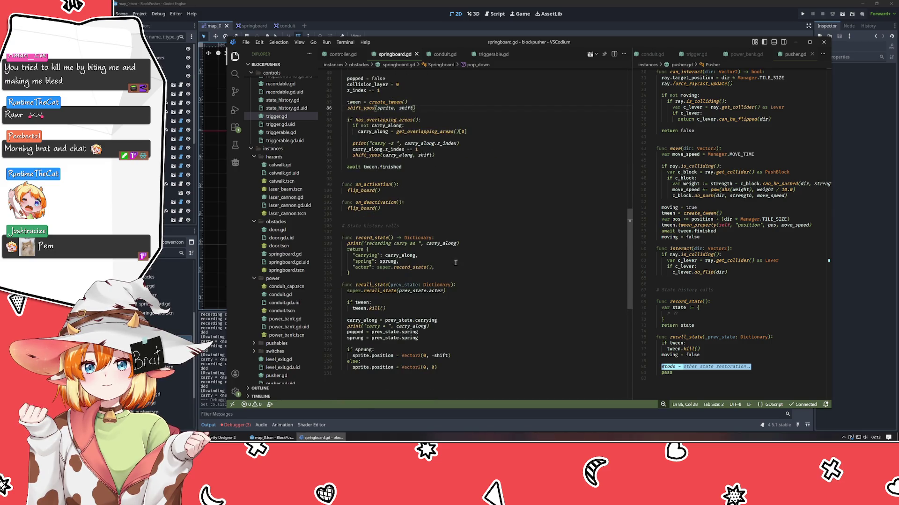
pyautogui.click(453, 270)
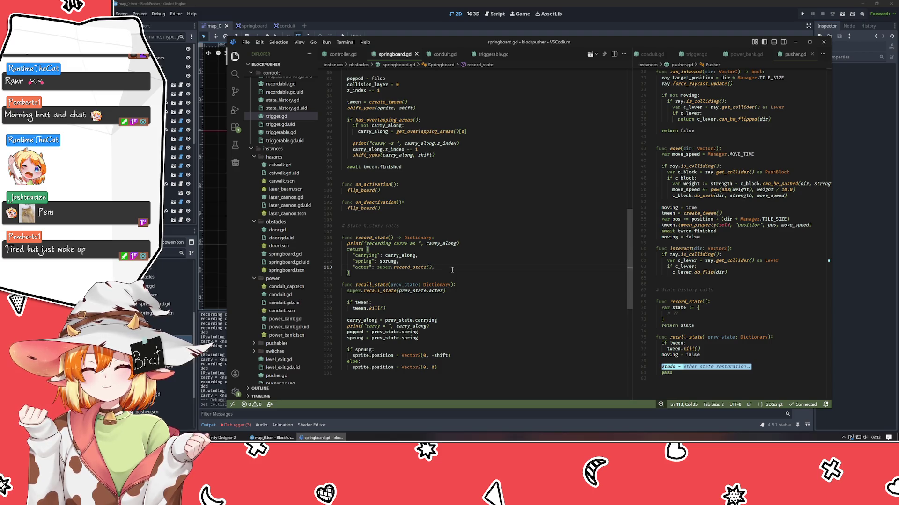
pyautogui.hotkey('alt', 'Up')
pyautogui.hotkey('alt', 'Up')
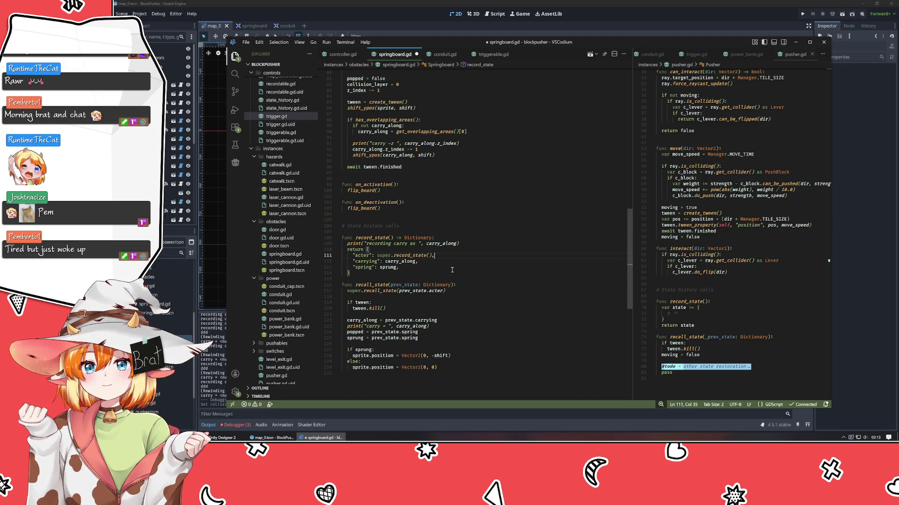
# - Add "z": z_index and "layer": collision_layer entries after the spring entry
pyautogui.scroll(-2, 435, 255)
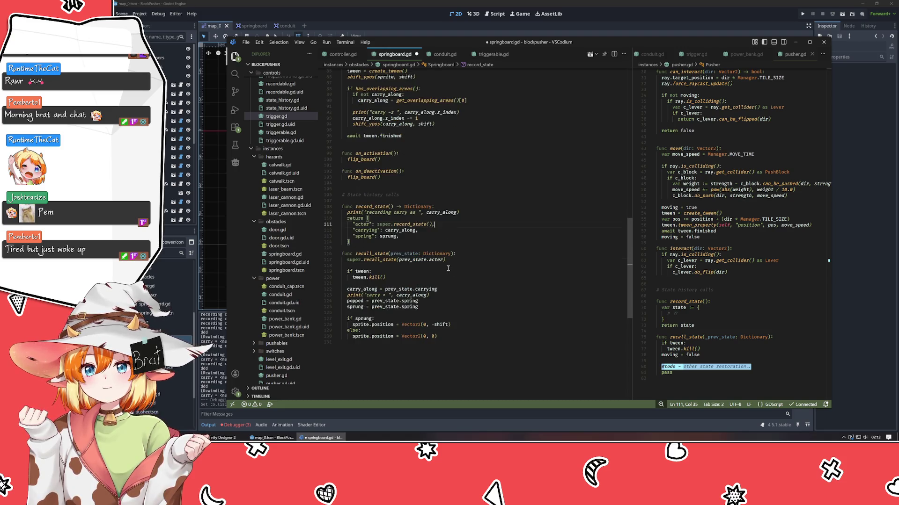
pyautogui.click(418, 240)
pyautogui.click(418, 238)
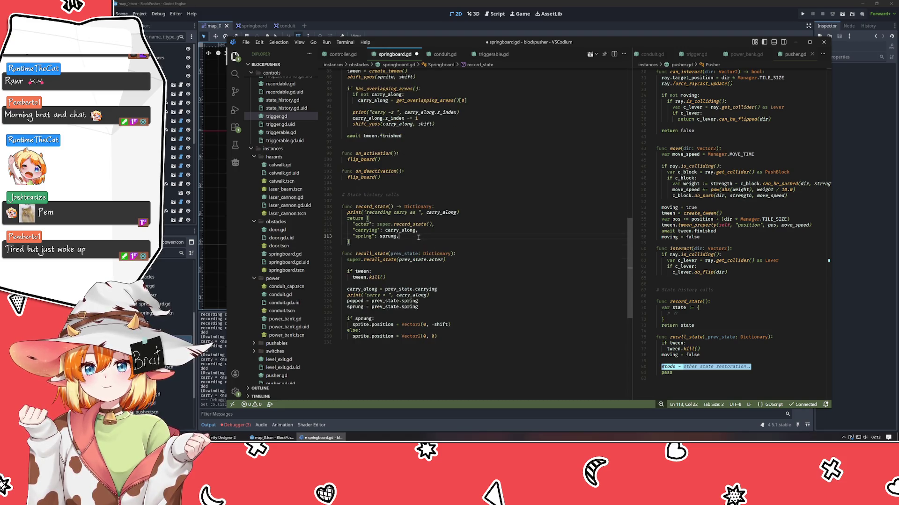
pyautogui.press('Return')
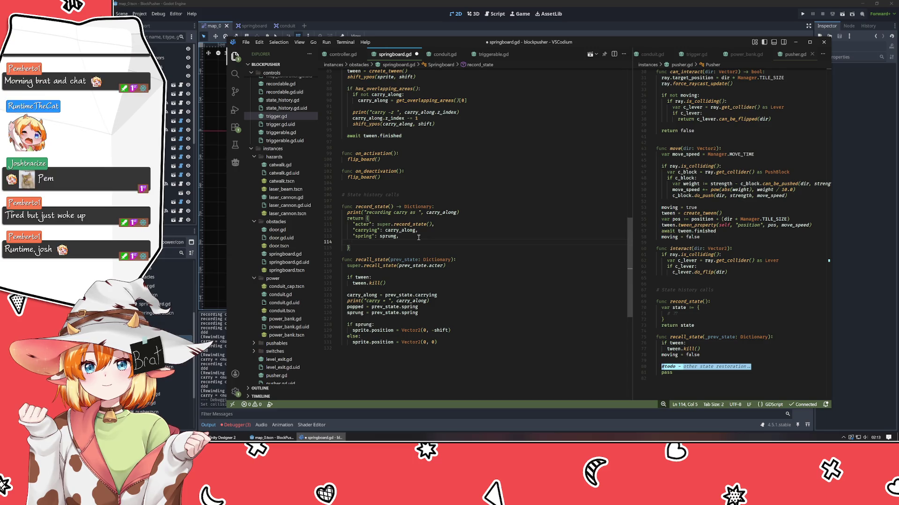
pyautogui.write('"z": ')
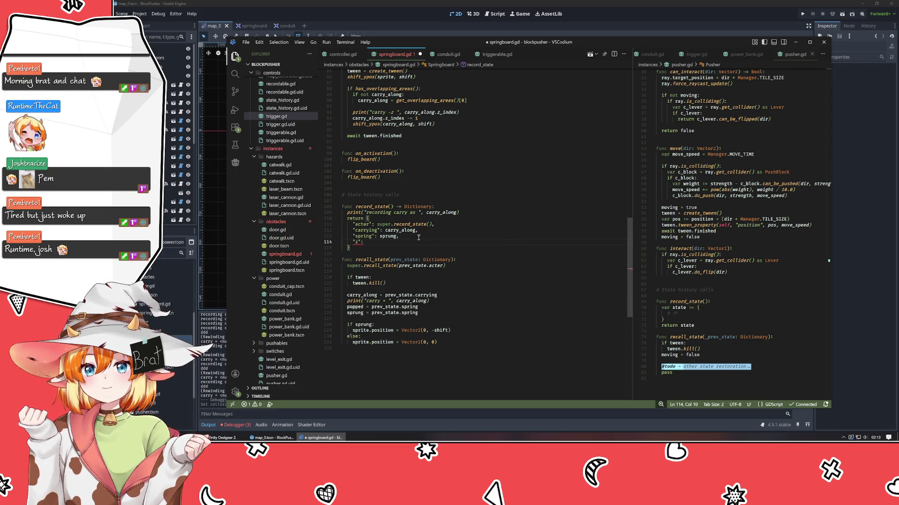
pyautogui.write('z_index')
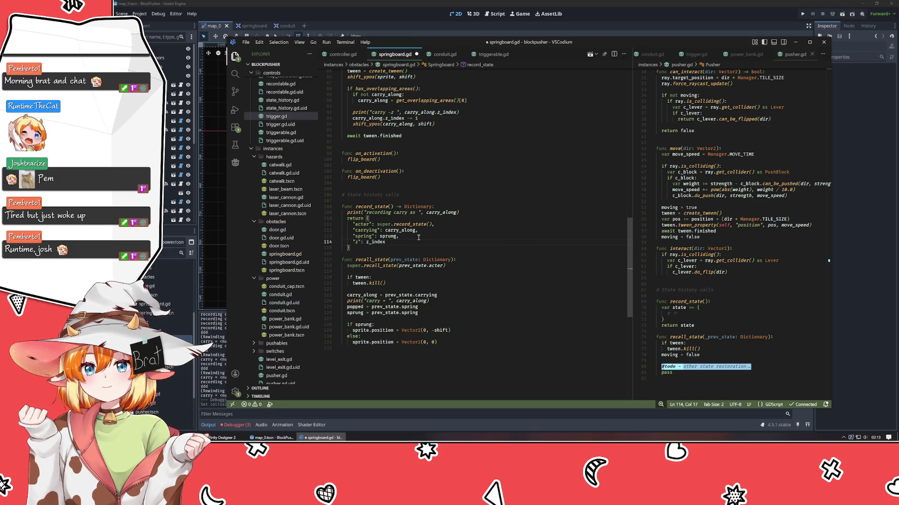
pyautogui.write(',')
pyautogui.press('Return')
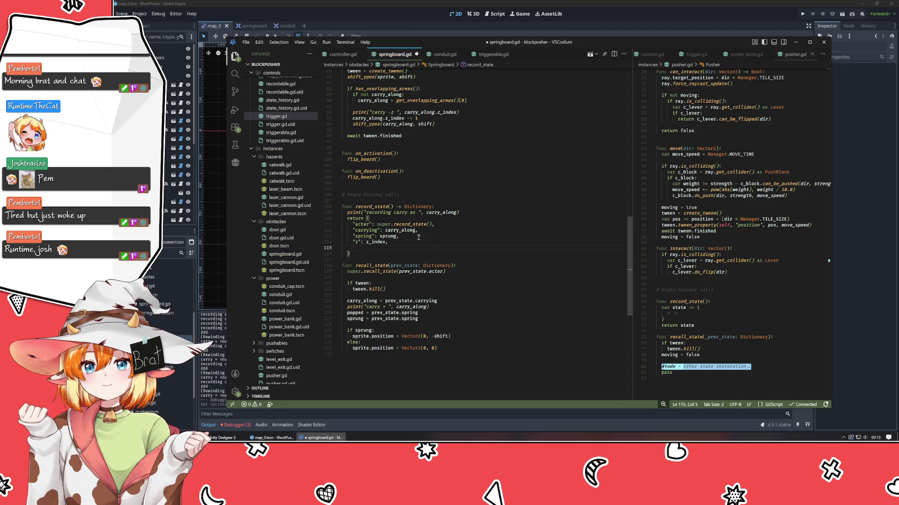
pyautogui.write('"')
pyautogui.scroll(3, 457, 206)
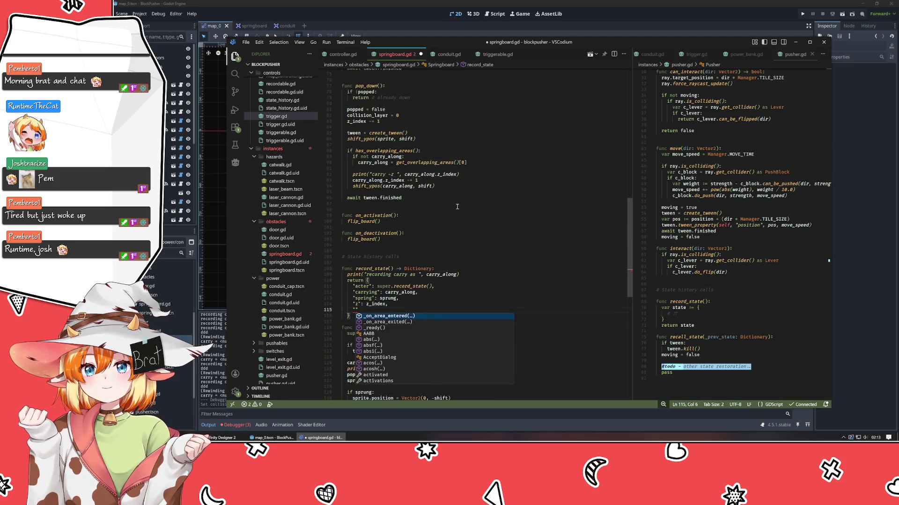
pyautogui.scroll(2, 458, 206)
pyautogui.write('layer')
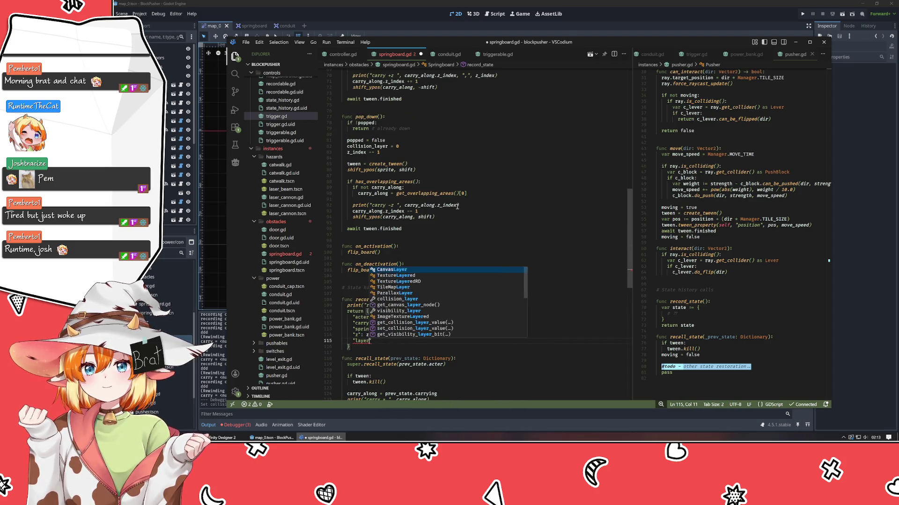
pyautogui.write('"')
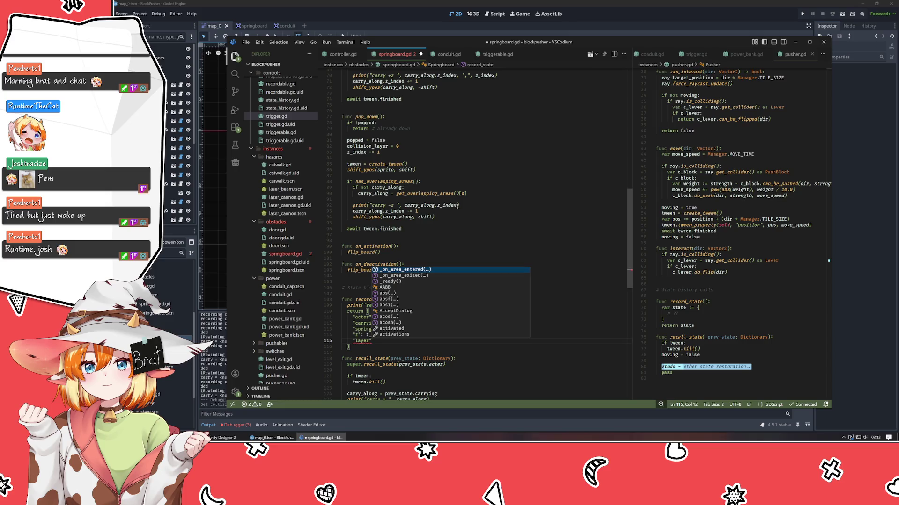
pyautogui.write(': colli')
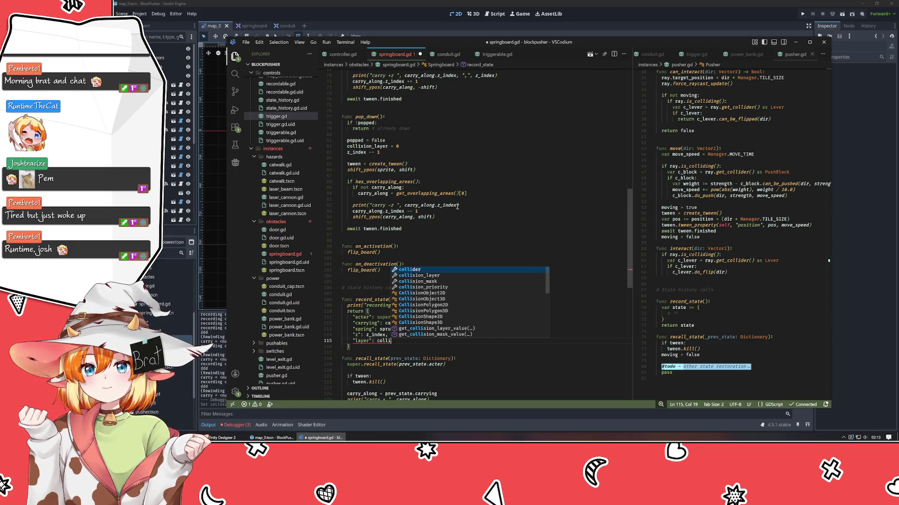
pyautogui.press('Down')
pyautogui.press('Return')
pyautogui.write(',')
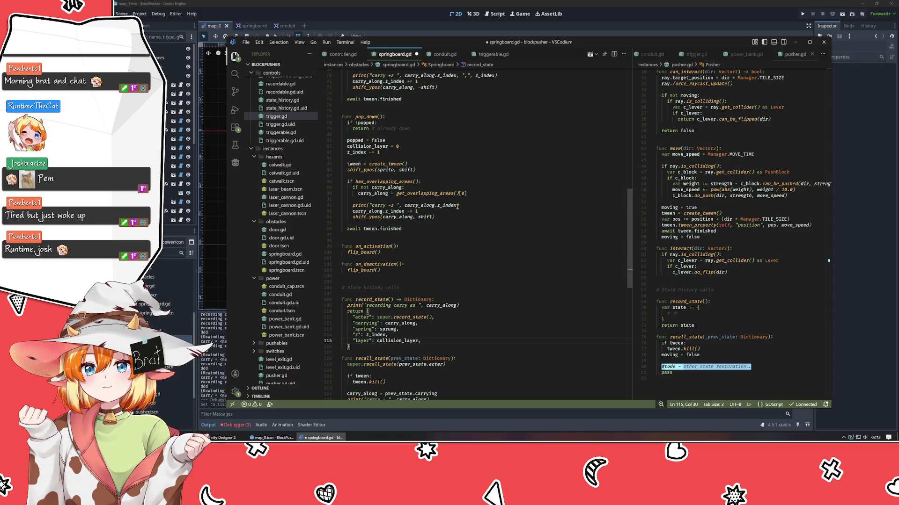
pyautogui.scroll(-3, 457, 206)
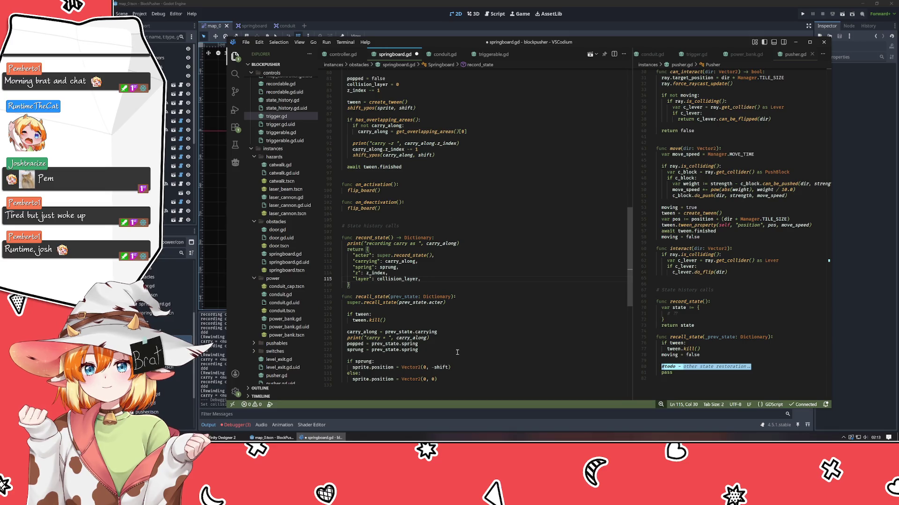
# - Add a z_index = prev_state.z line after the sprung restore in recall_state
pyautogui.click(465, 338)
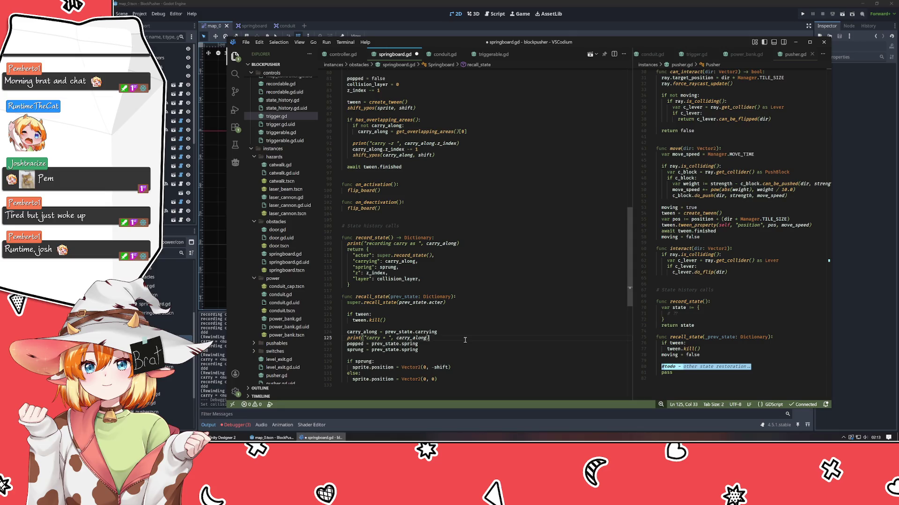
pyautogui.press('Down')
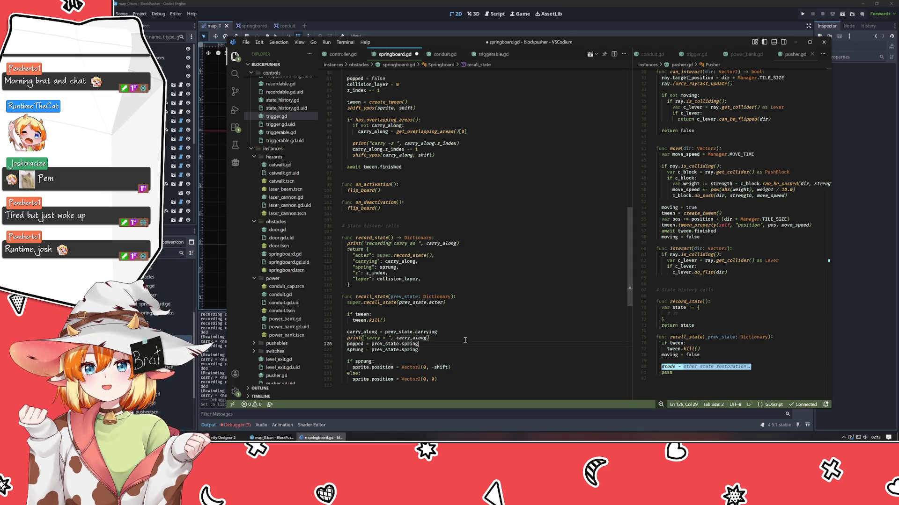
pyautogui.press('Down')
pyautogui.press('Return')
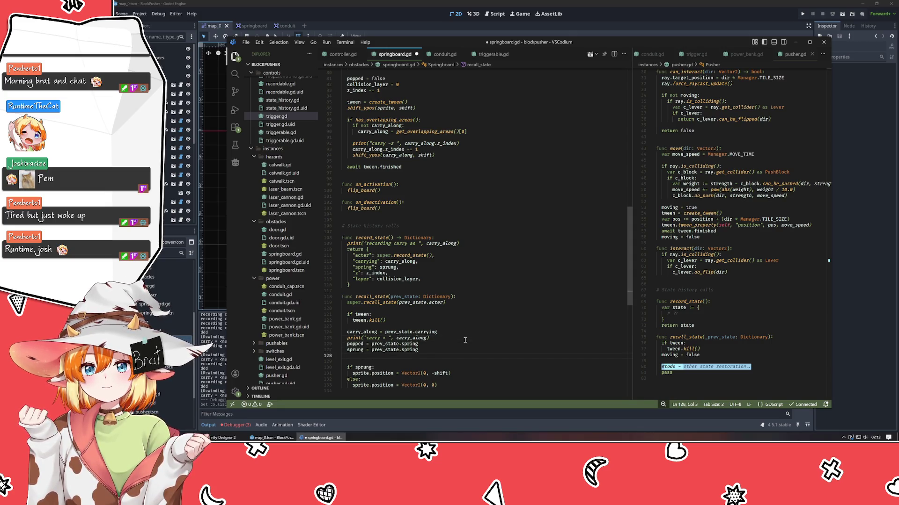
pyautogui.write('z_index =')
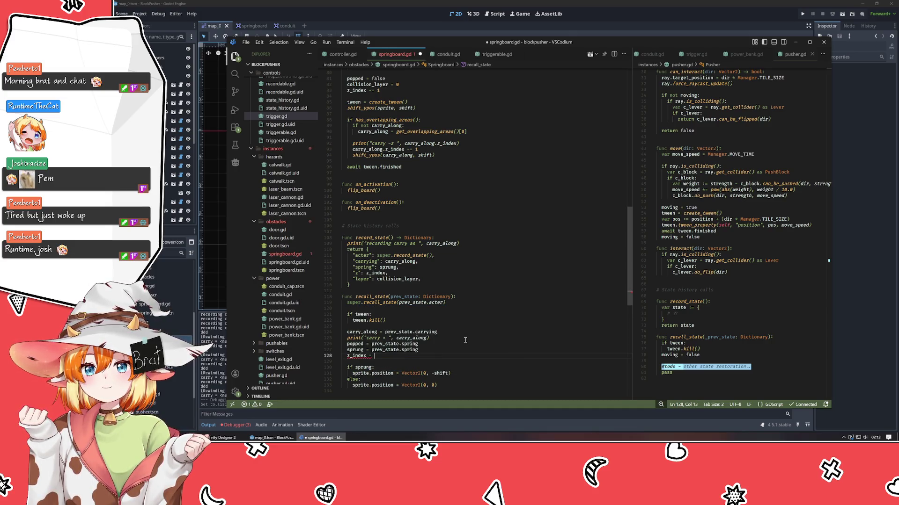
pyautogui.hotkey('ctrl', 'space')
pyautogui.press('Escape')
pyautogui.write('prev_state.z')
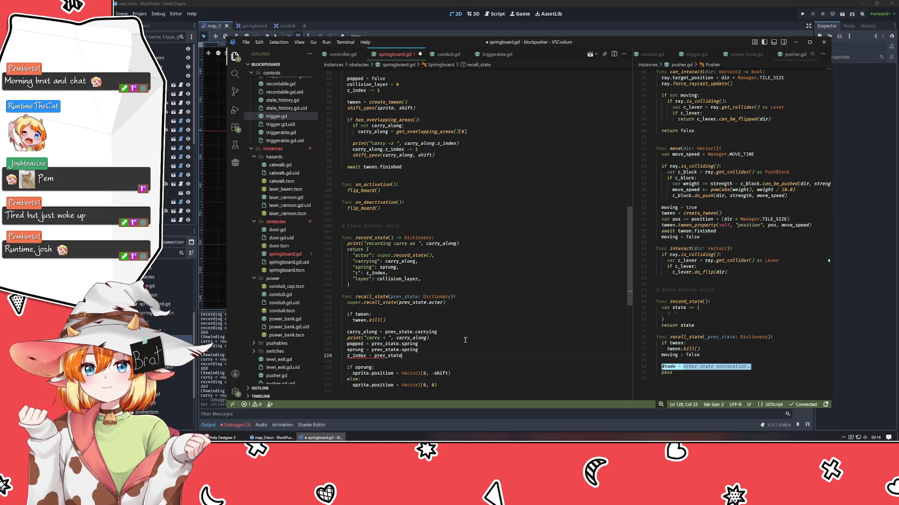
pyautogui.press('Return')
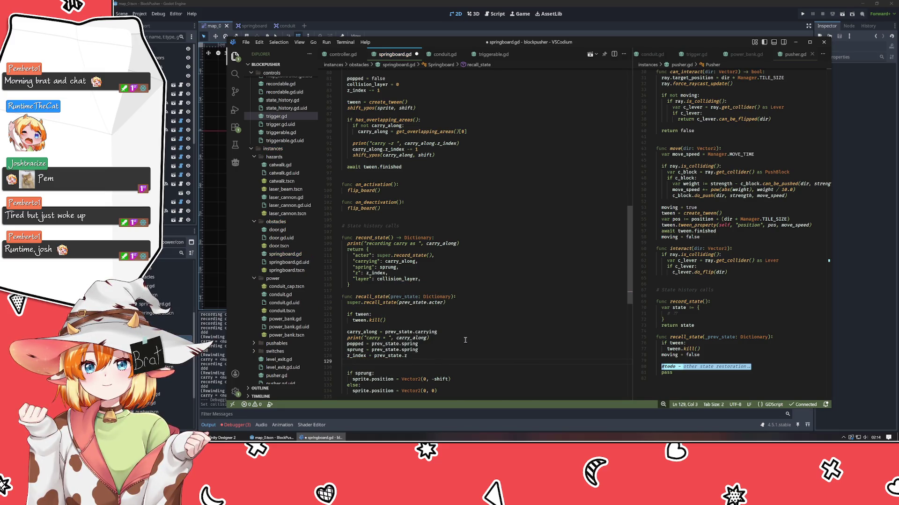
# - Add collision_layer = prev_state.layer on the next line and save springboard.gd
pyautogui.write('colli')
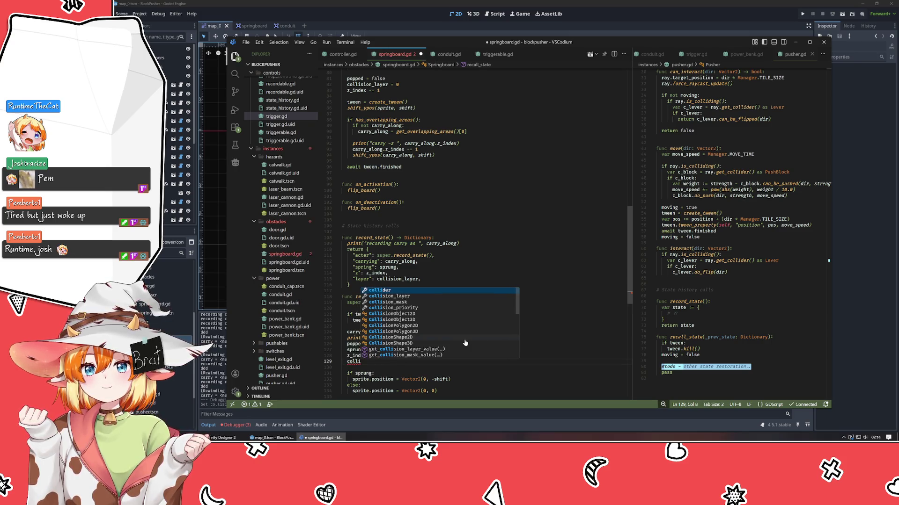
pyautogui.press('Down')
pyautogui.press('Tab')
pyautogui.write('= prev')
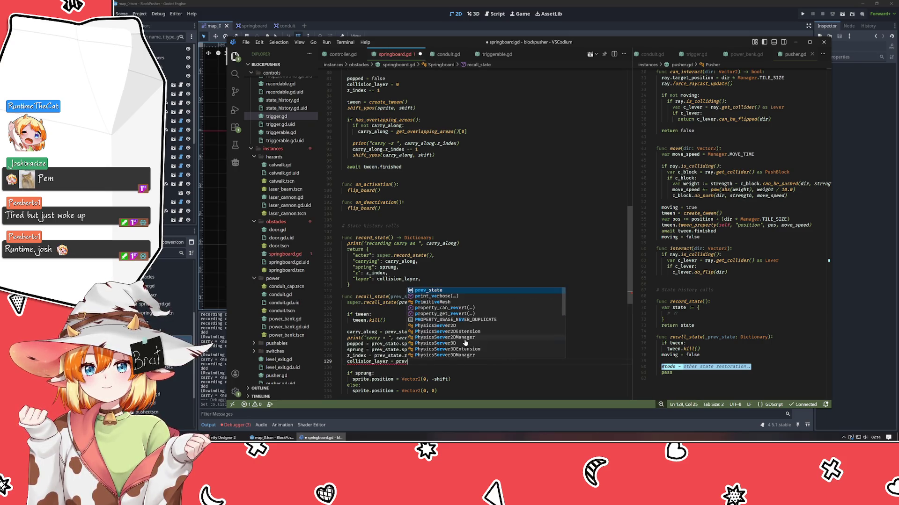
pyautogui.press('Tab')
pyautogui.write('.layer')
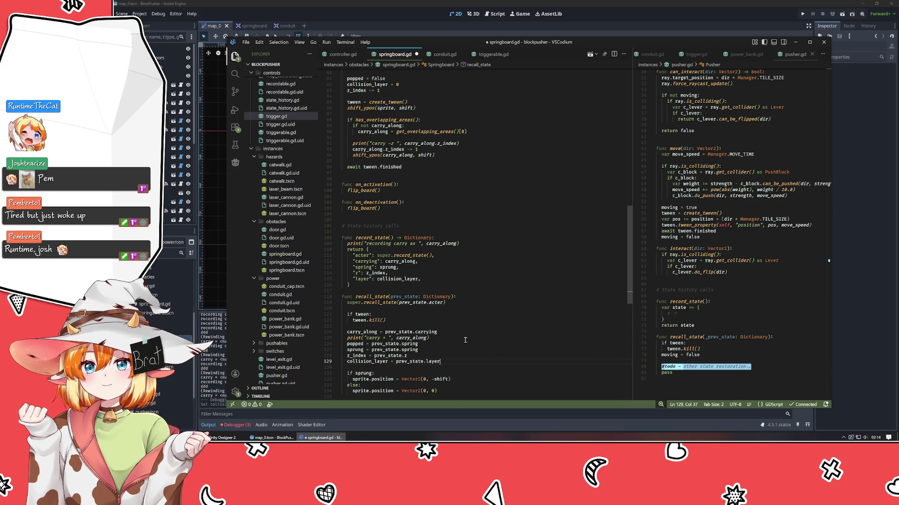
pyautogui.hotkey('ctrl', 's')
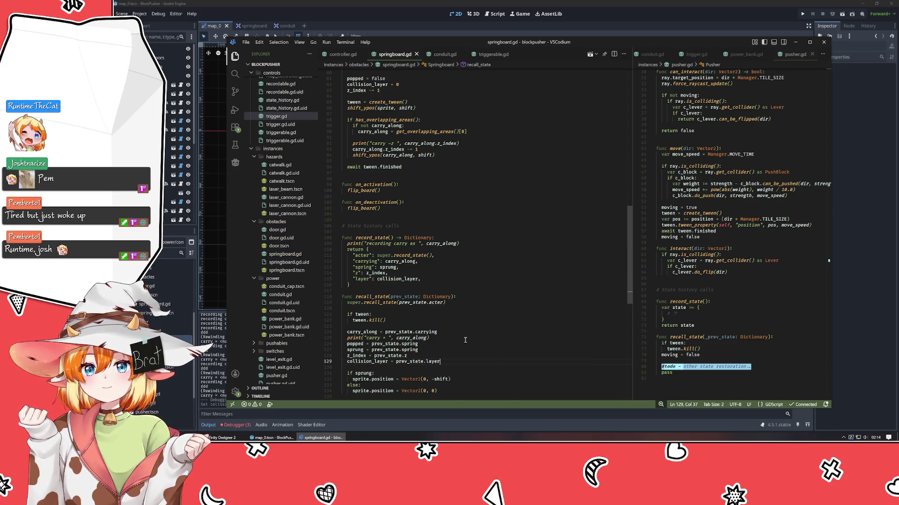
pyautogui.click(623, 21)
# - Run the game with F5 and rewind time four times
pyautogui.press('F5')
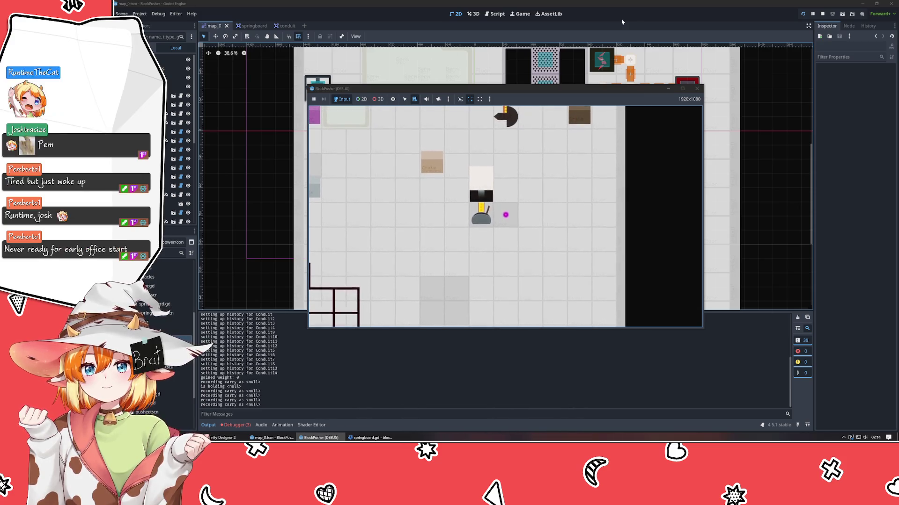
pyautogui.press('z')
pyautogui.press('z')
pyautogui.press('z')
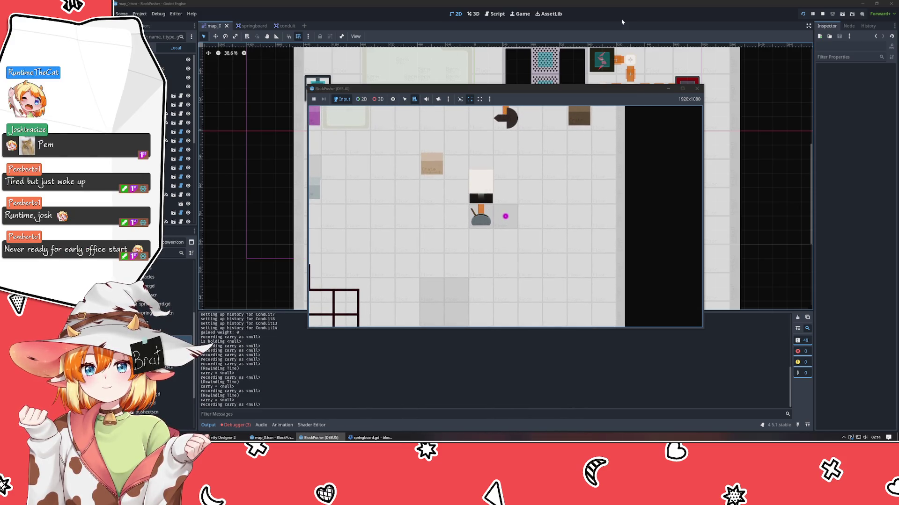
pyautogui.press('z')
pyautogui.press('z')
pyautogui.press('z')
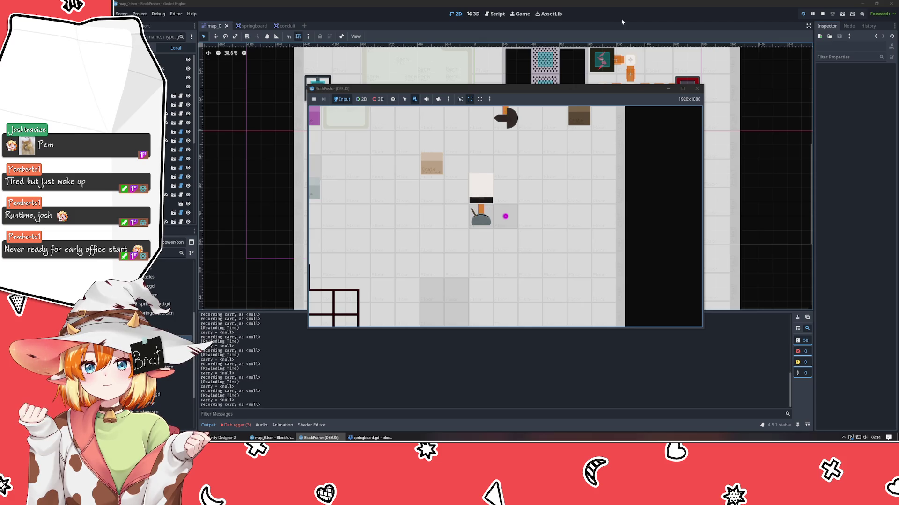
pyautogui.press('z')
pyautogui.press('z')
pyautogui.press('z')
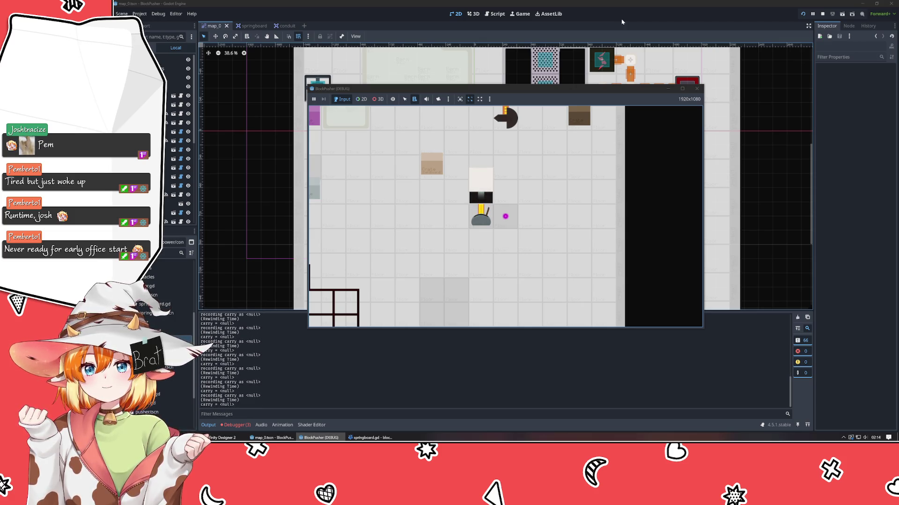
pyautogui.press('z')
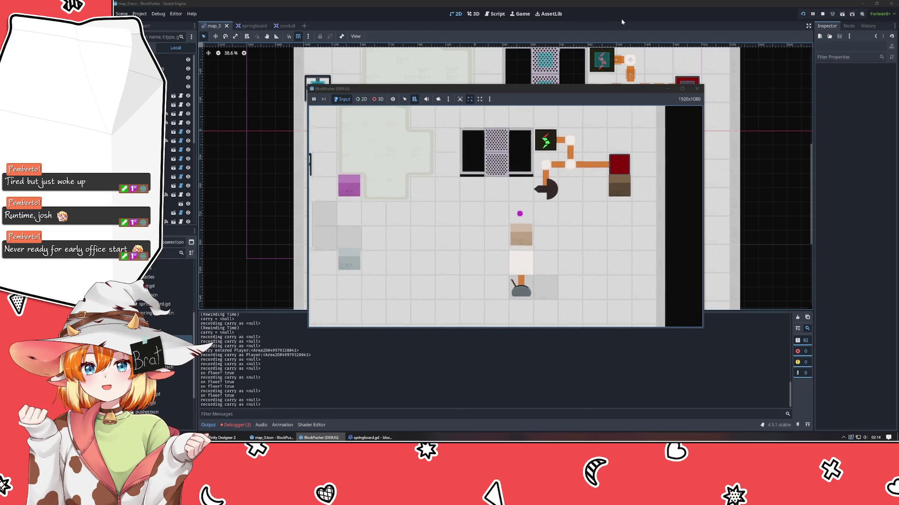
# - Lift the crate, rewind three times while carrying it, then stop the game
pyautogui.press('Down')
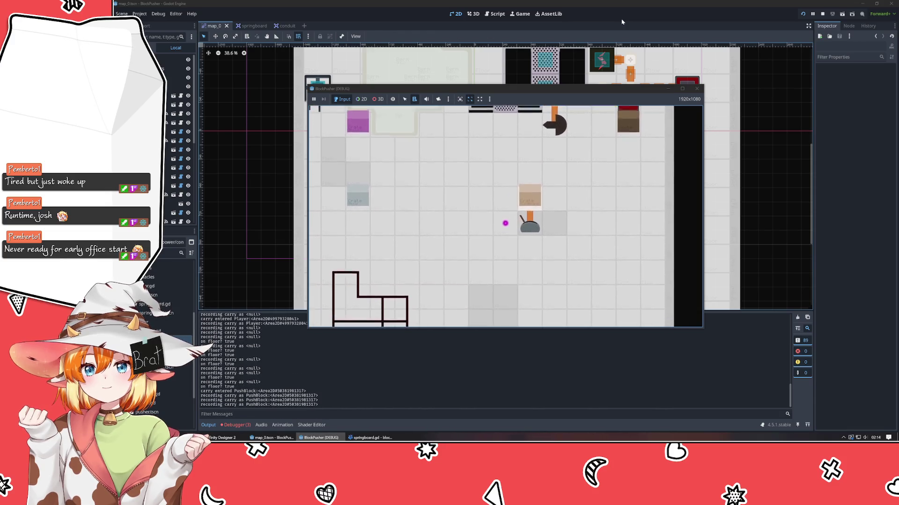
pyautogui.press('space')
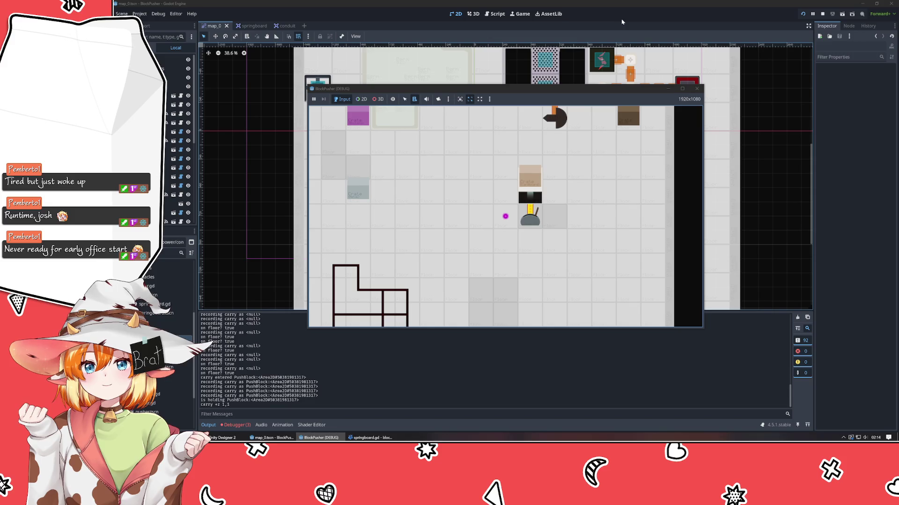
pyautogui.press('z')
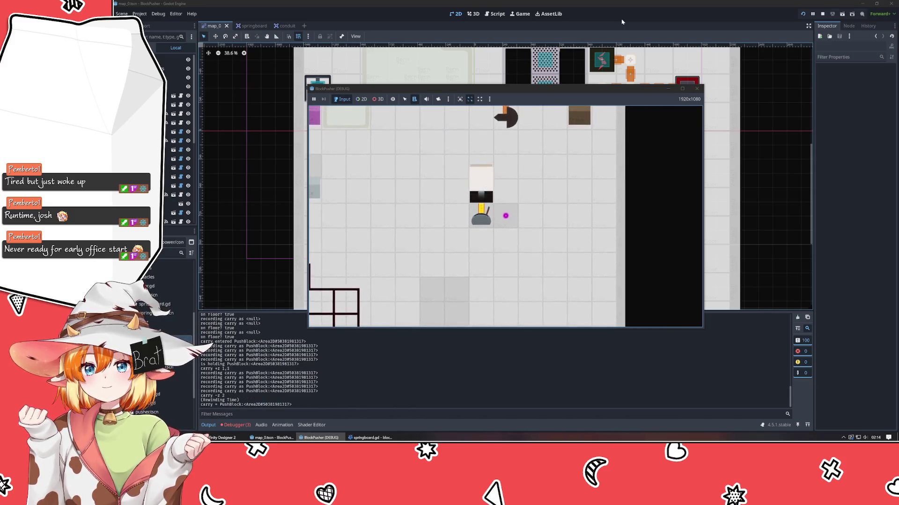
pyautogui.press('z')
pyautogui.press('z')
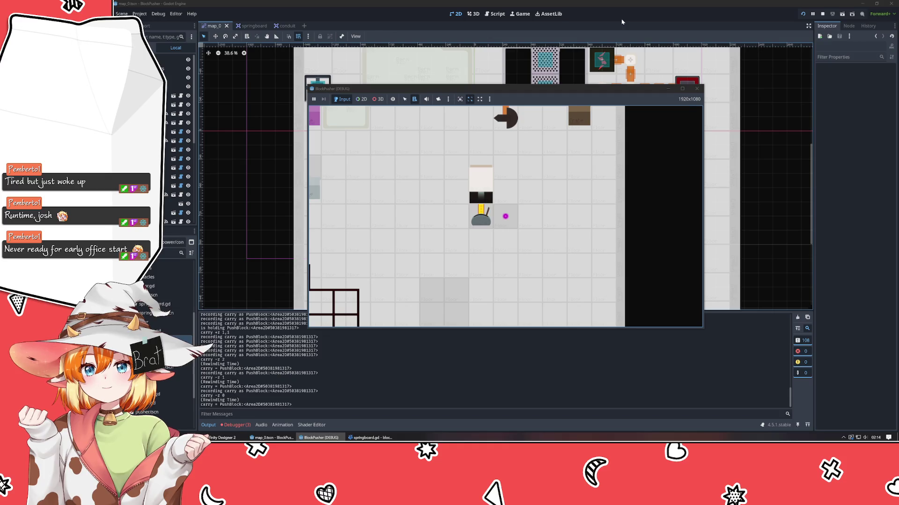
pyautogui.press('z')
pyautogui.press('z')
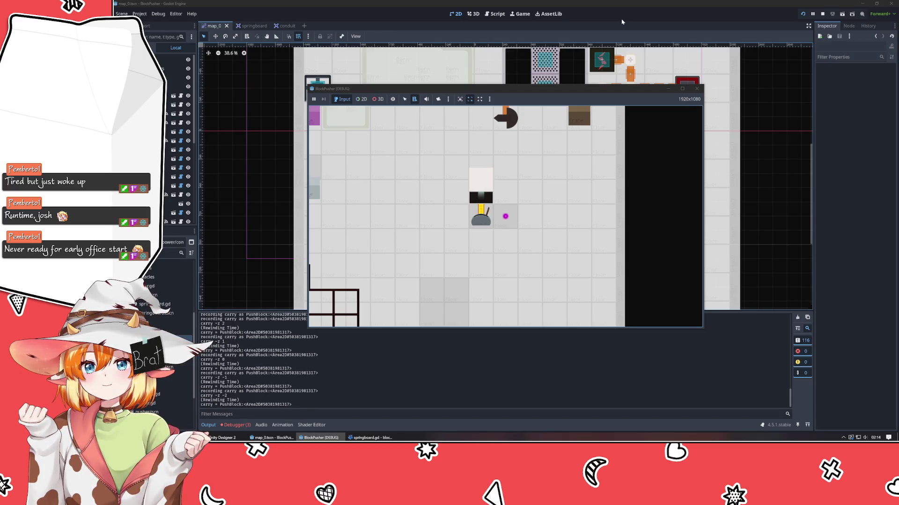
pyautogui.click(697, 88)
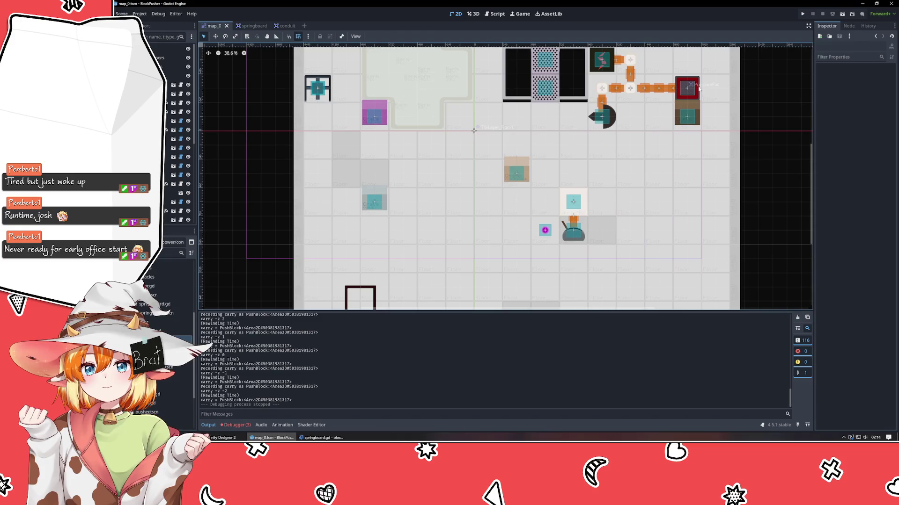
# - Delete the z_index = prev_state.z line from recall_state
pyautogui.click(322, 438)
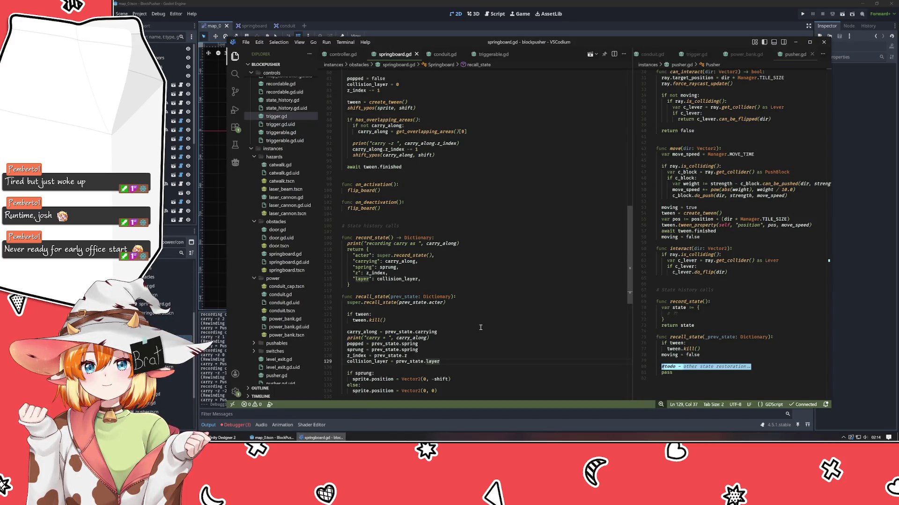
pyautogui.scroll(-4, 481, 327)
pyautogui.moveTo(437, 282)
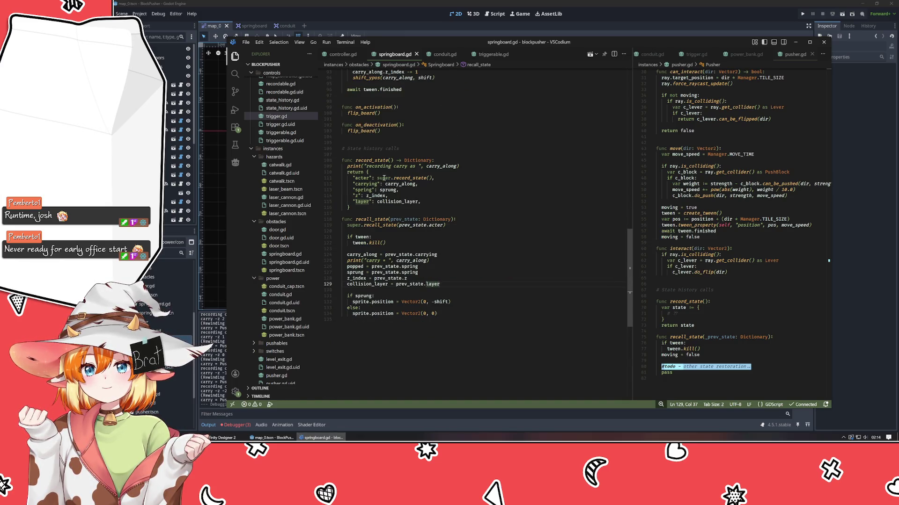
pyautogui.click(437, 277)
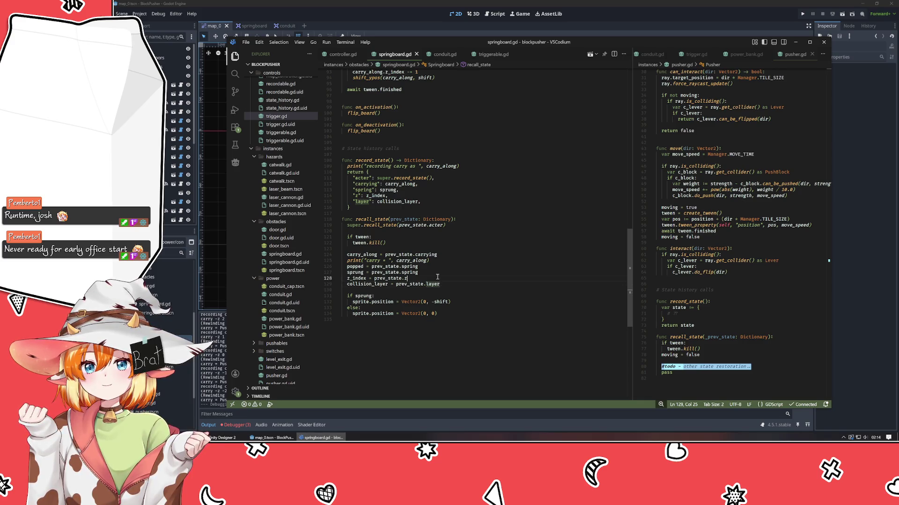
pyautogui.hotkey('shift', 'Home')
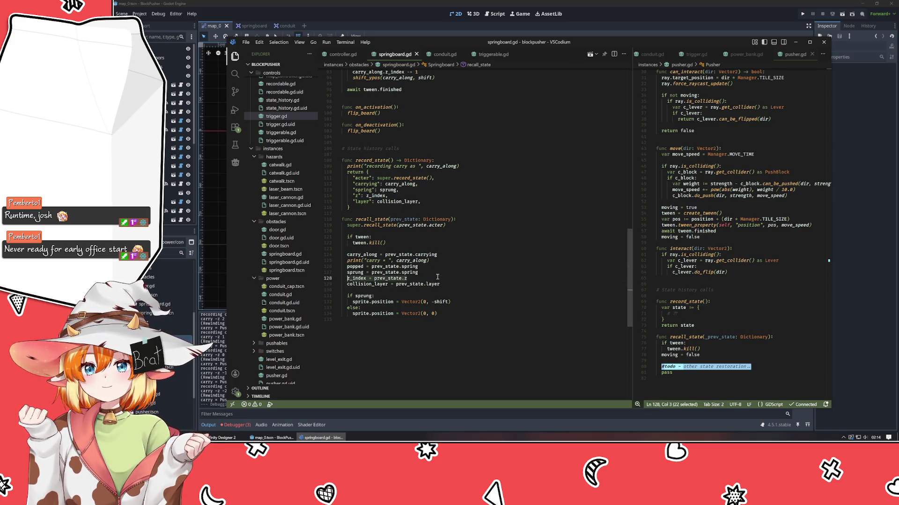
pyautogui.hotkey('shift', 'Home')
pyautogui.press('BackSpace')
pyautogui.press('BackSpace')
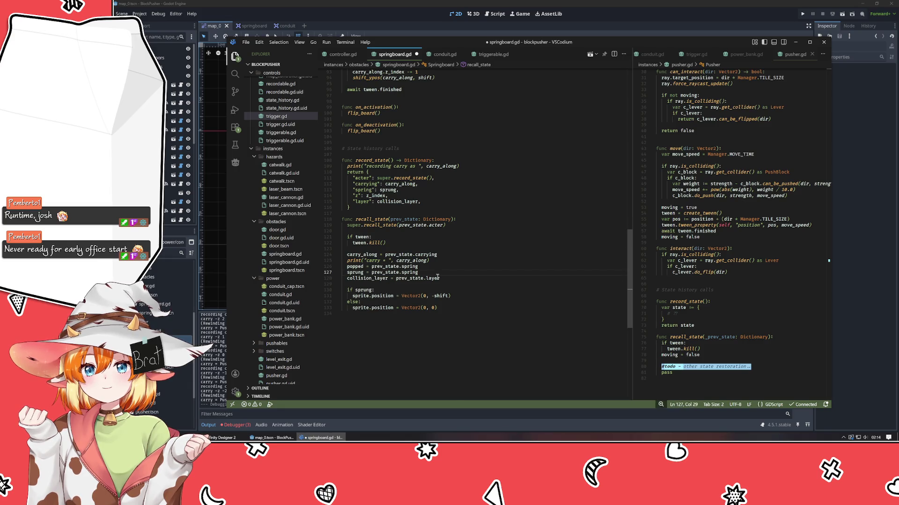
# - Remove the "z": z_index entry from record_state, save, and widen the pusher.gd pane
pyautogui.click(379, 225)
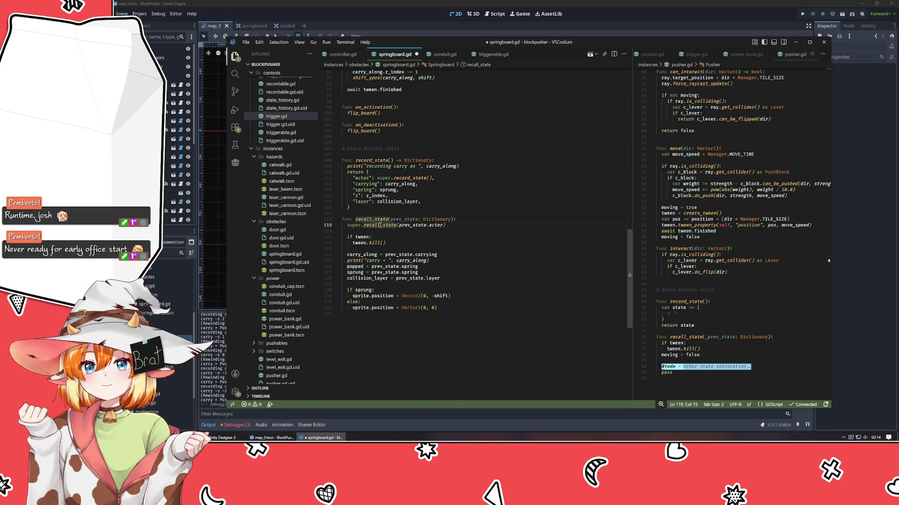
pyautogui.click(398, 196)
pyautogui.hotkey('shift', 'Home')
pyautogui.hotkey('shift', 'Home')
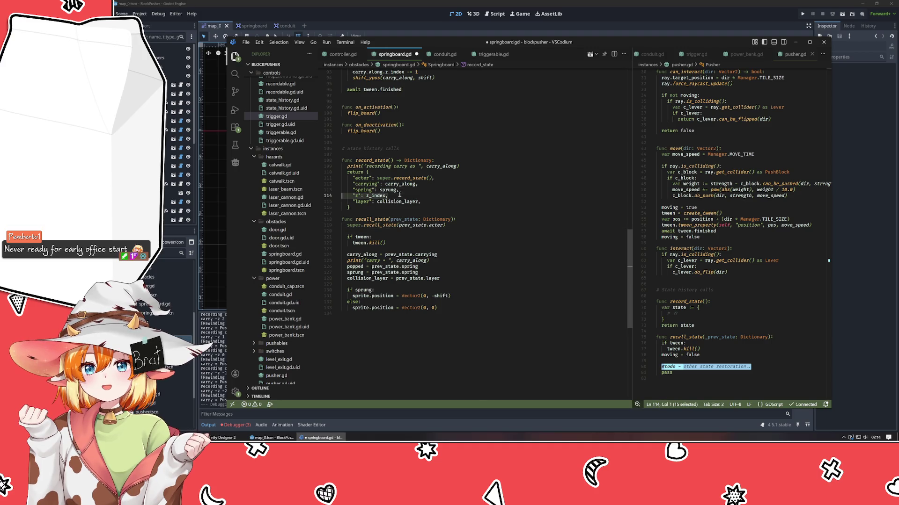
pyautogui.press('BackSpace')
pyautogui.press('BackSpace')
pyautogui.scroll(20, 378, 143)
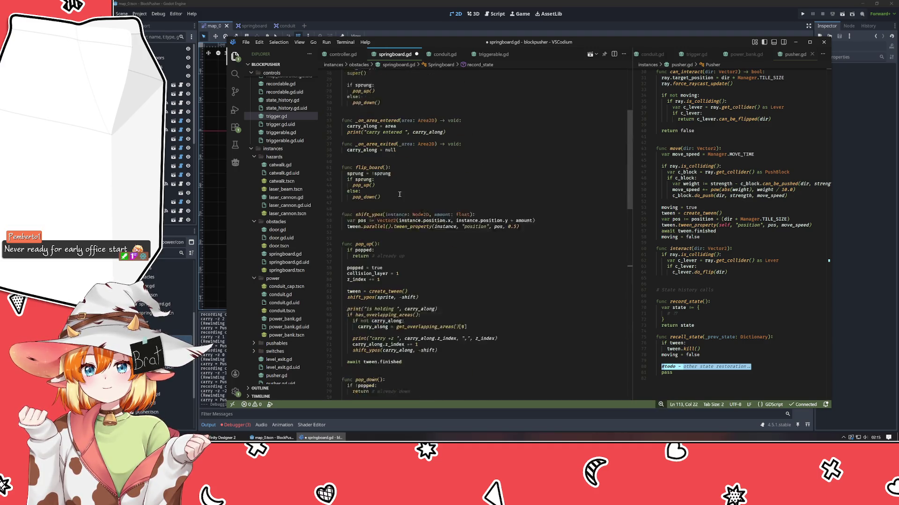
pyautogui.hotkey('ctrl', 's')
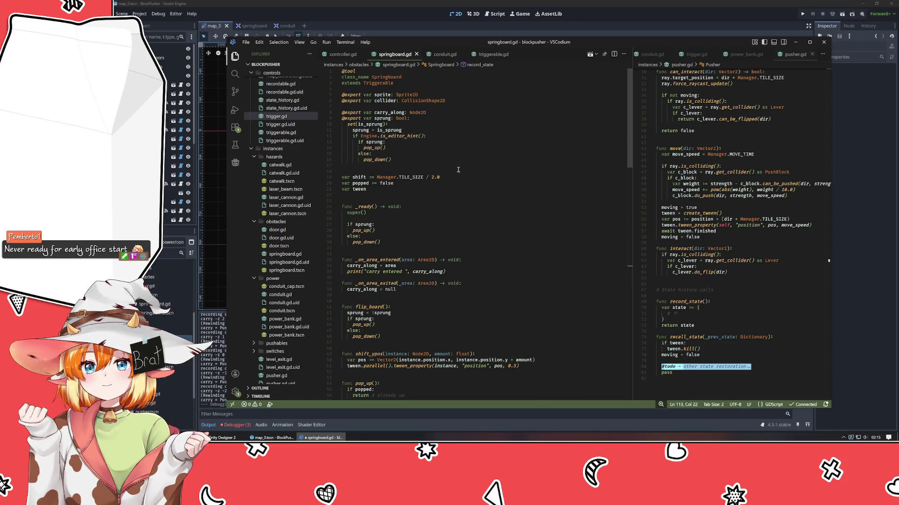
pyautogui.moveTo(632, 102); pyautogui.dragTo(555, 102)
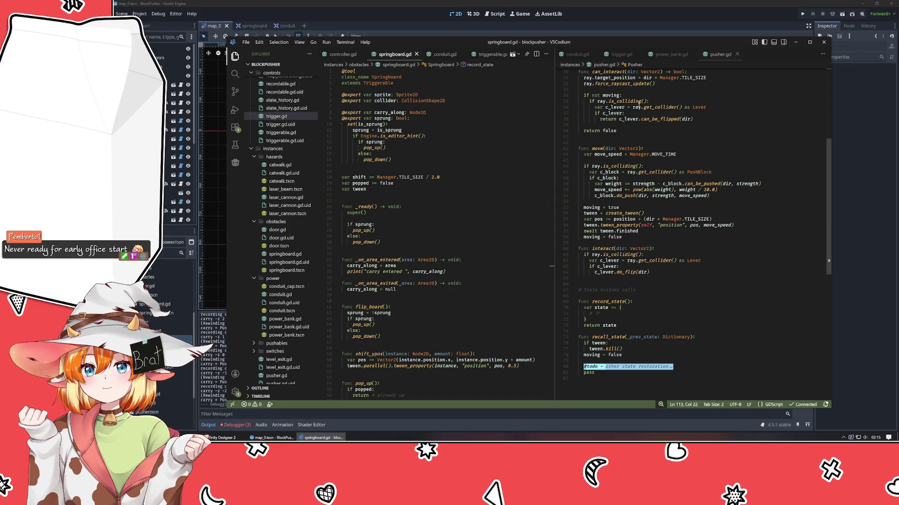
pyautogui.scroll(3, 294, 206)
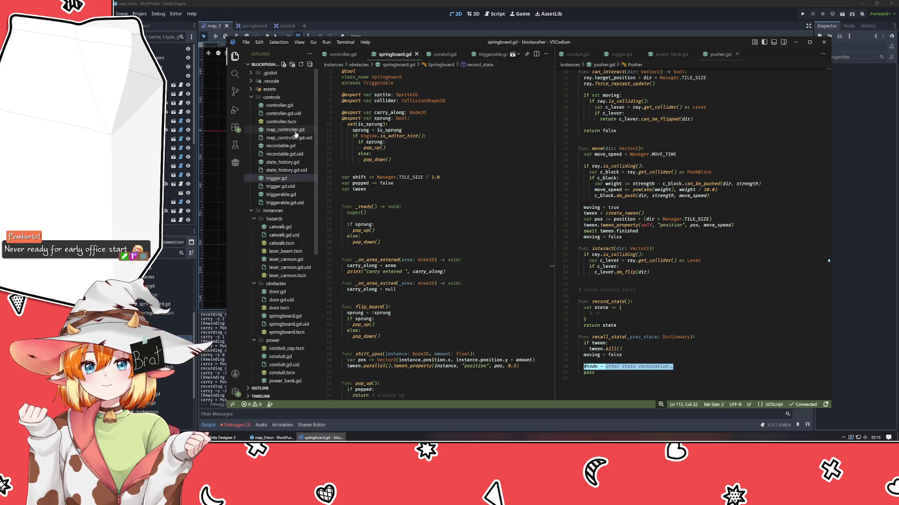
# - Add a "z": z_index entry to the history record in recordable.gd
pyautogui.click(281, 146)
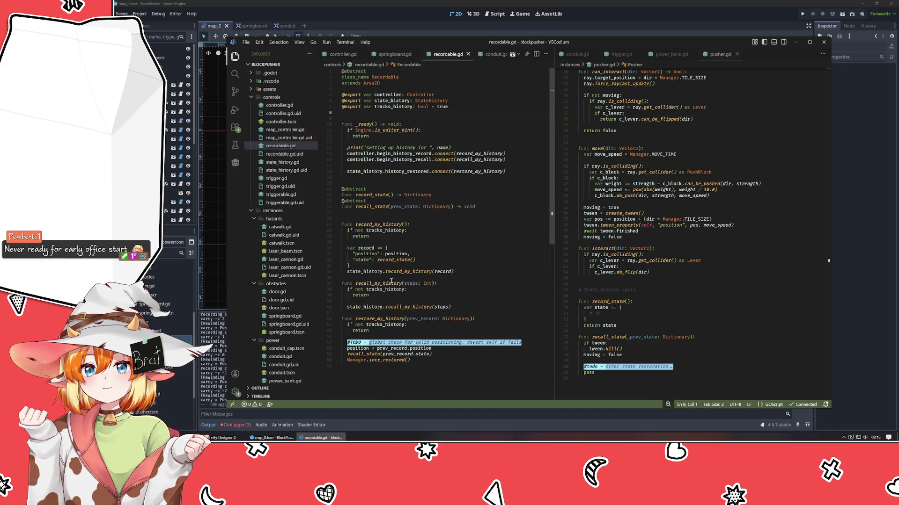
pyautogui.click(427, 256)
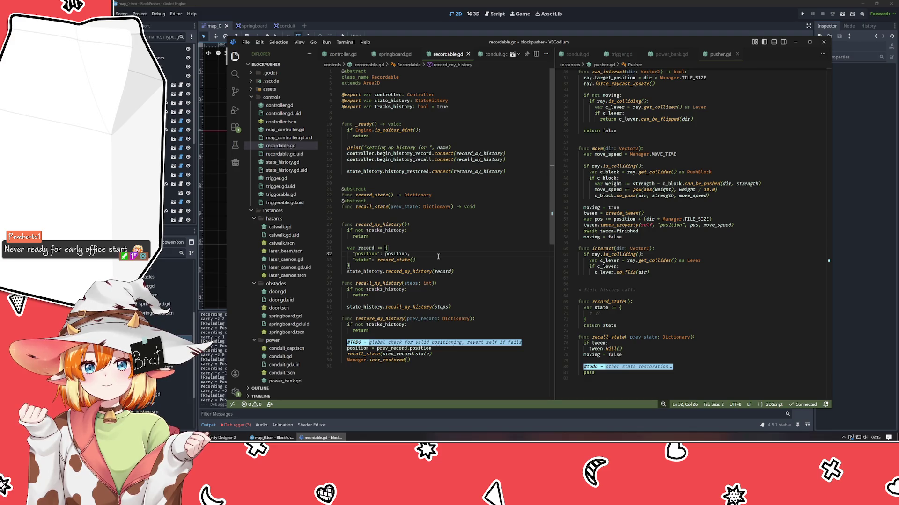
pyautogui.press('Return')
pyautogui.write('"z",')
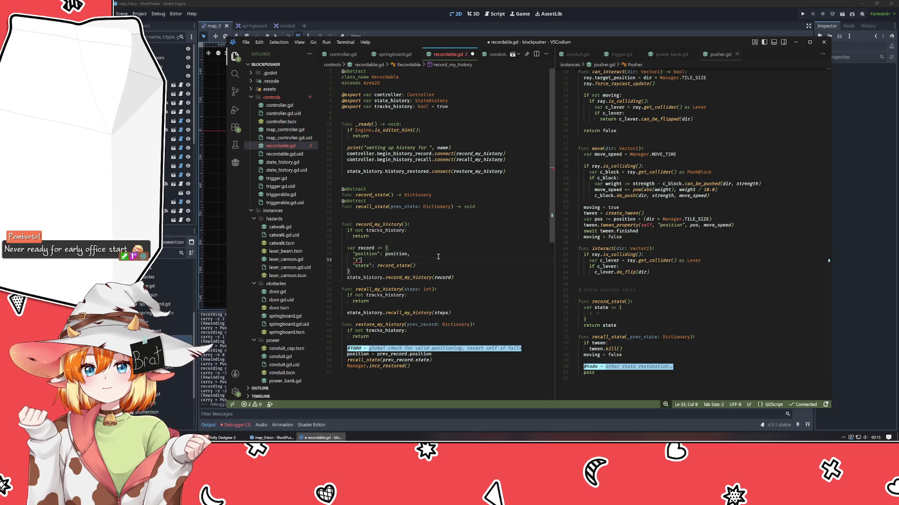
pyautogui.write('_index,')
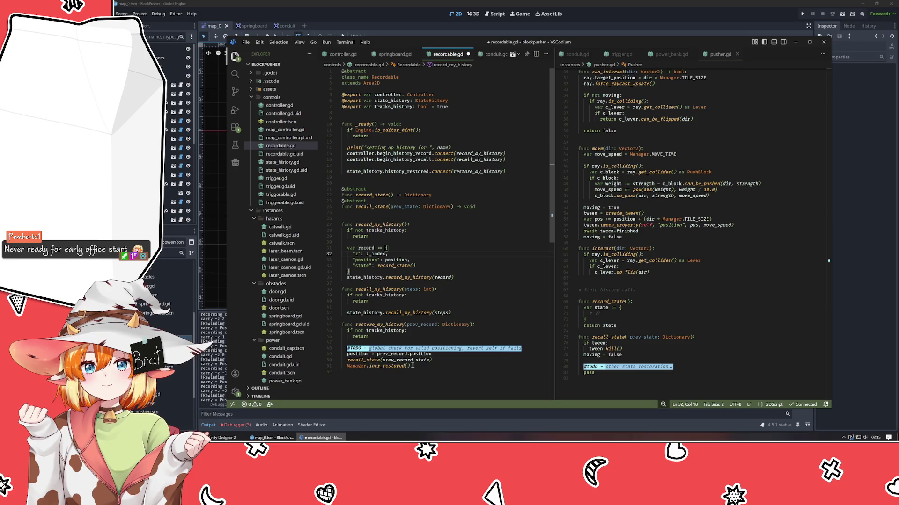
# - Restore z_index from prev_record.z in restore_my_history and save the script
pyautogui.scroll(-2, 453, 364)
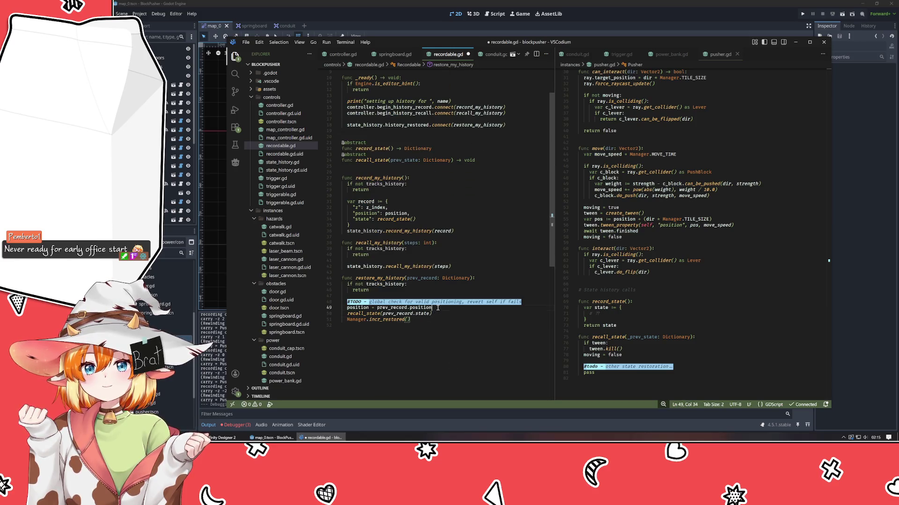
pyautogui.press('Return')
pyautogui.press('Return')
pyautogui.write('z')
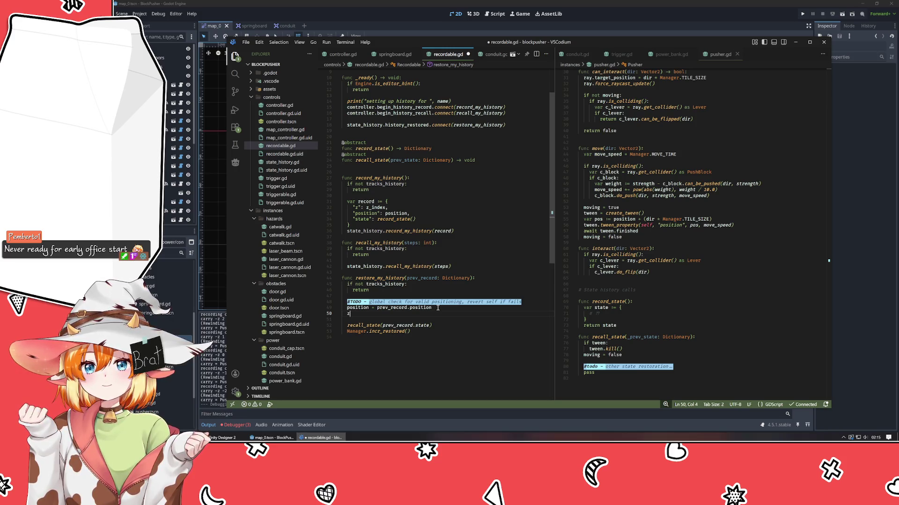
pyautogui.write('_index = ')
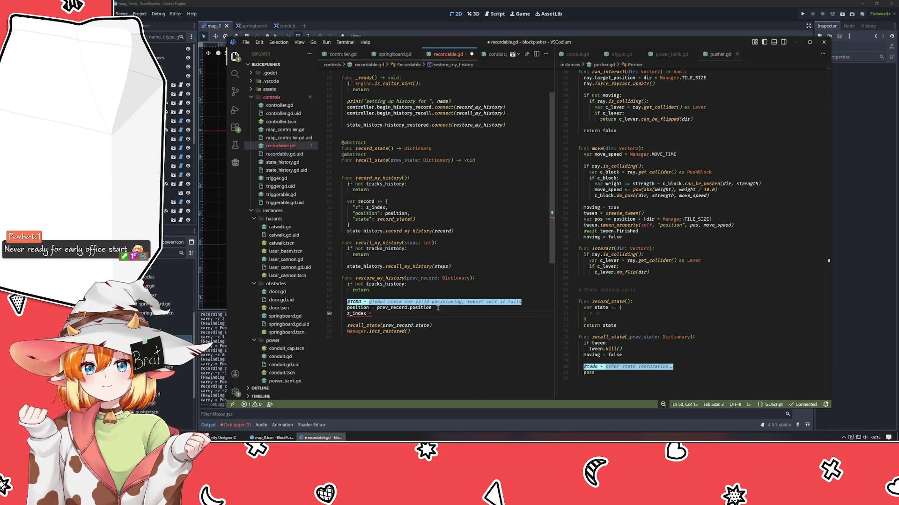
pyautogui.write('prev_record.z')
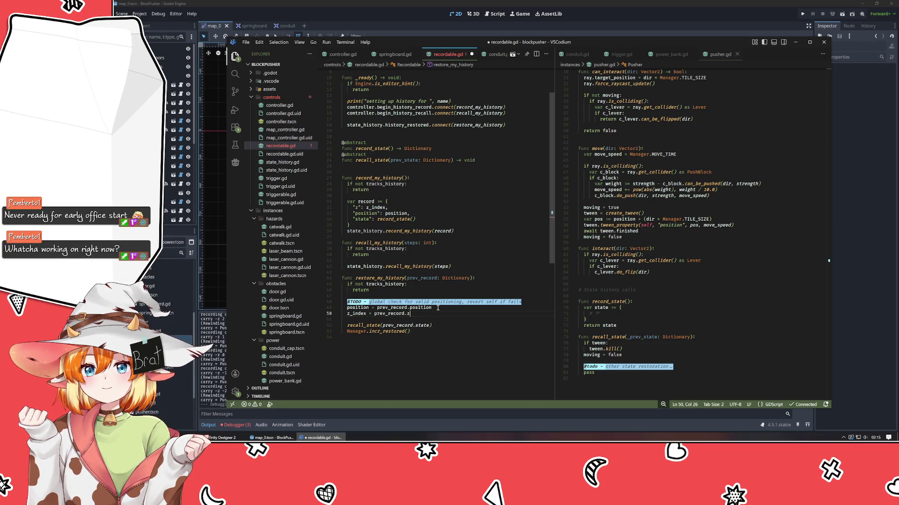
pyautogui.hotkey('ctrl', 's')
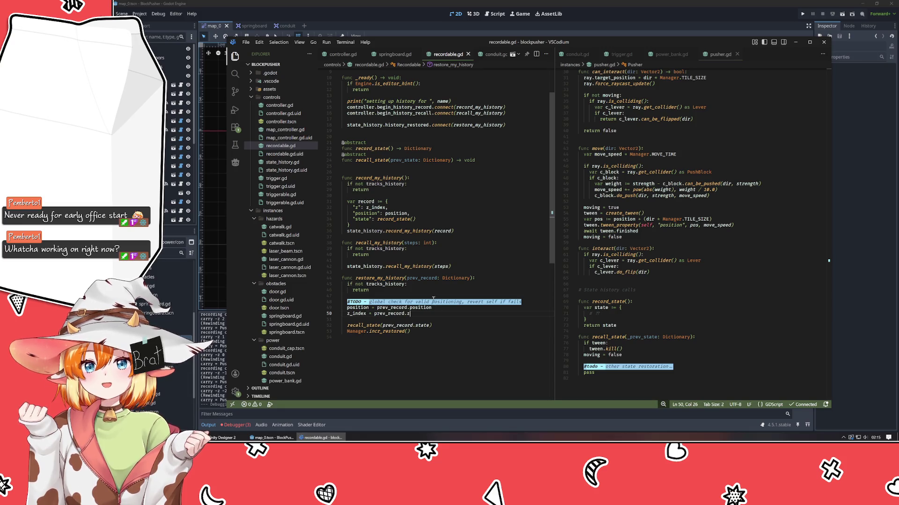
pyautogui.click(381, 27)
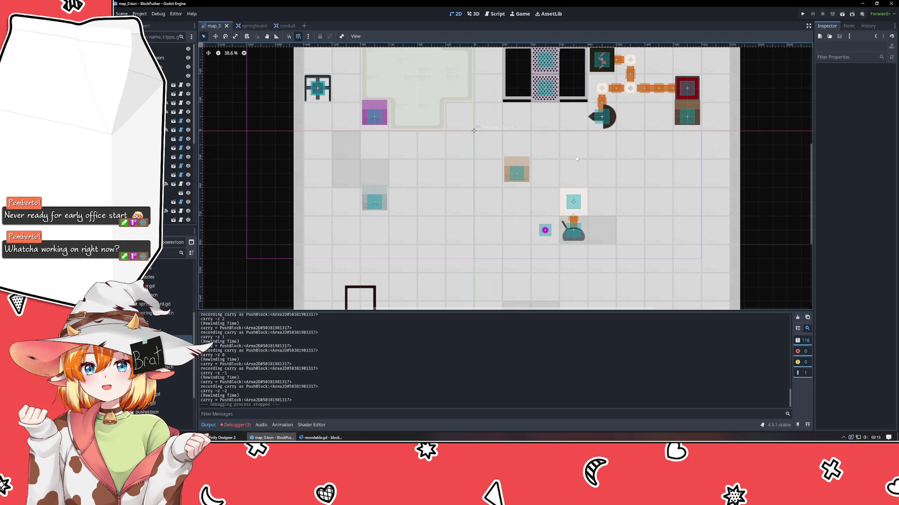
# - Run BlockPusher with F5, walk right under the block and push it up one tile
pyautogui.press('F5')
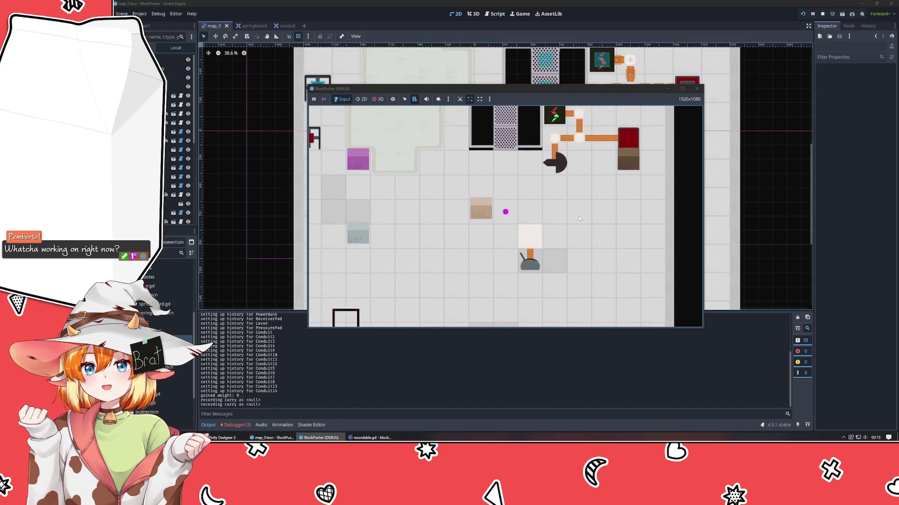
pyautogui.press('Right')
pyautogui.press('Right')
pyautogui.press('Right')
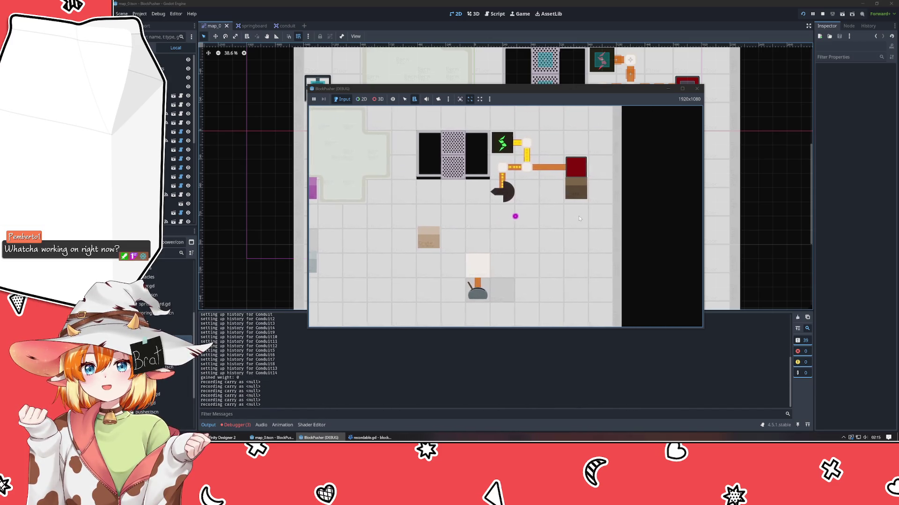
pyautogui.press('Right')
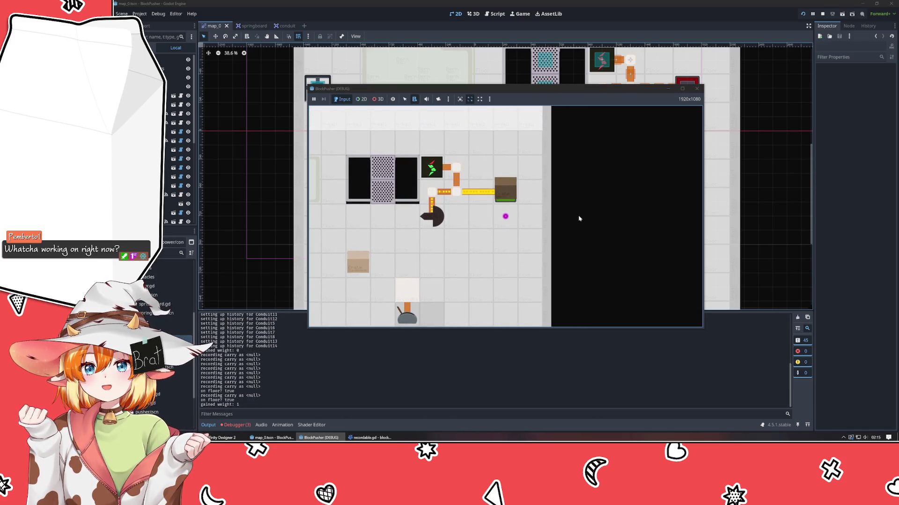
pyautogui.press('Up')
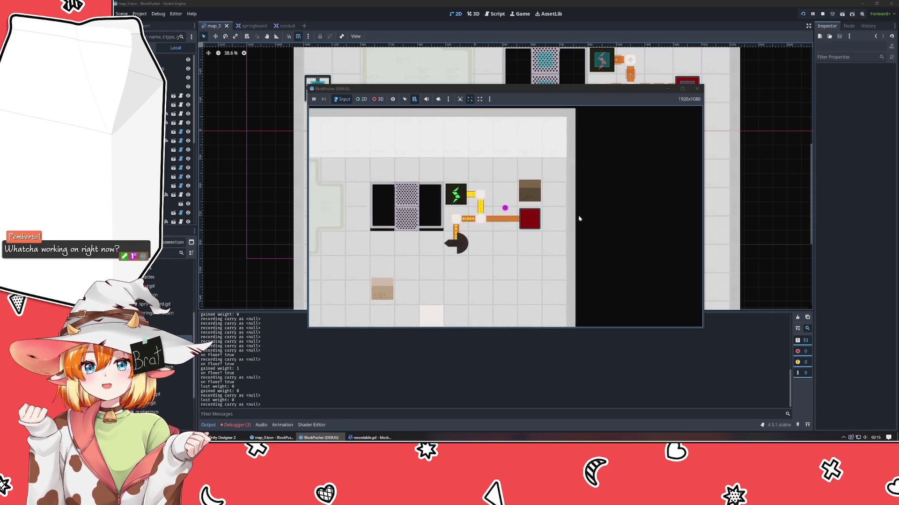
# - Walk onto the red pad, circle below the brown block and push it onto the pad
pyautogui.press('Left')
pyautogui.press('Right')
pyautogui.press('Down')
pyautogui.press('Down')
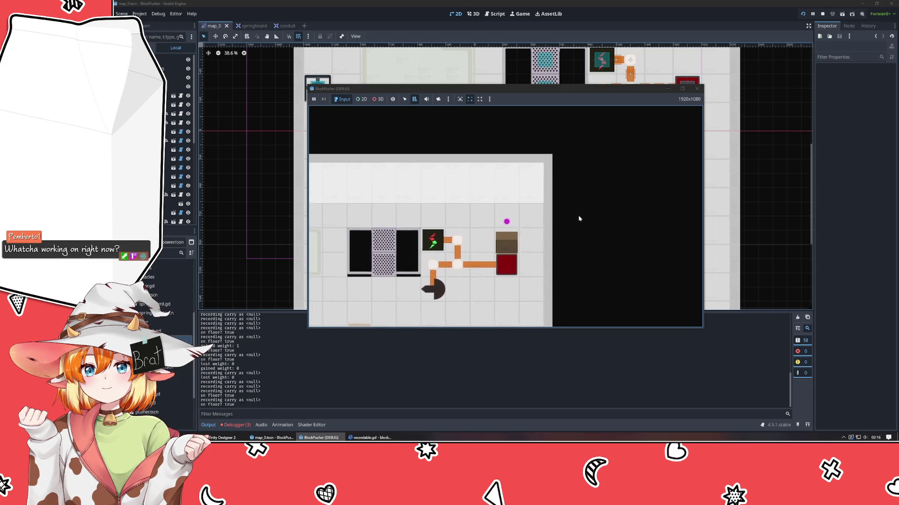
pyautogui.press('Left')
pyautogui.press('Down')
pyautogui.press('Down')
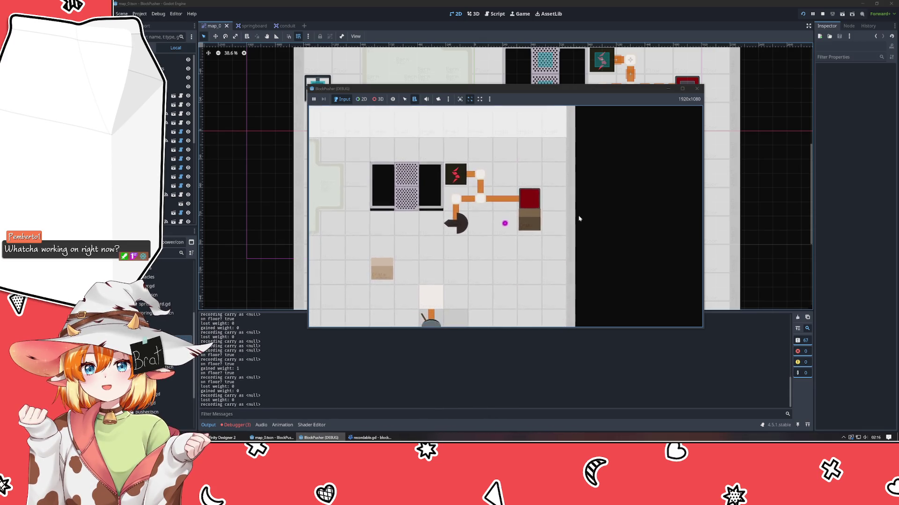
pyautogui.press('Right')
pyautogui.press('Up')
pyautogui.press('Left')
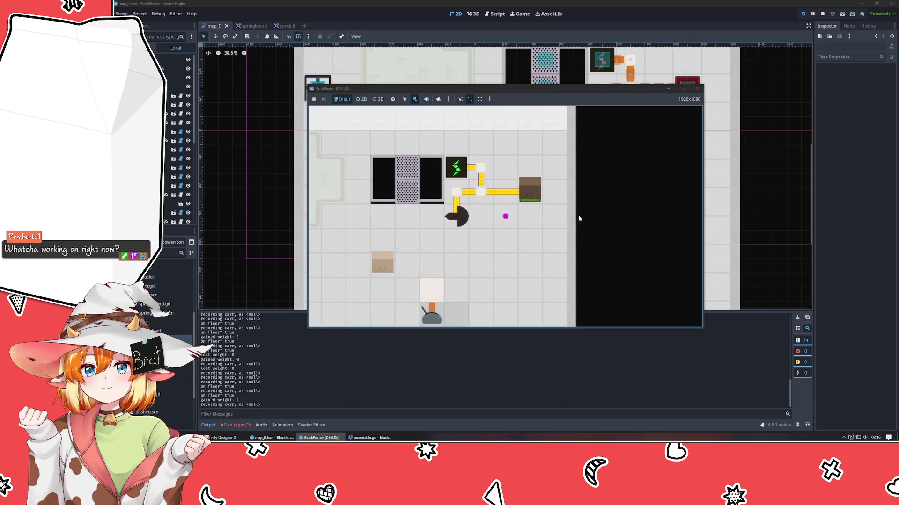
# - Move the player left and down around the level, stepping up and back down once
pyautogui.press('Left')
pyautogui.press('Down')
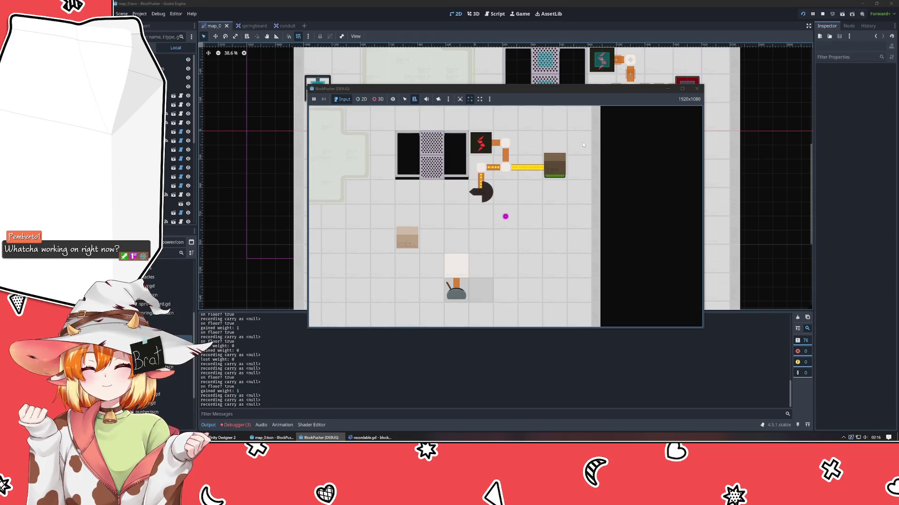
pyautogui.press('Left')
pyautogui.press('Left')
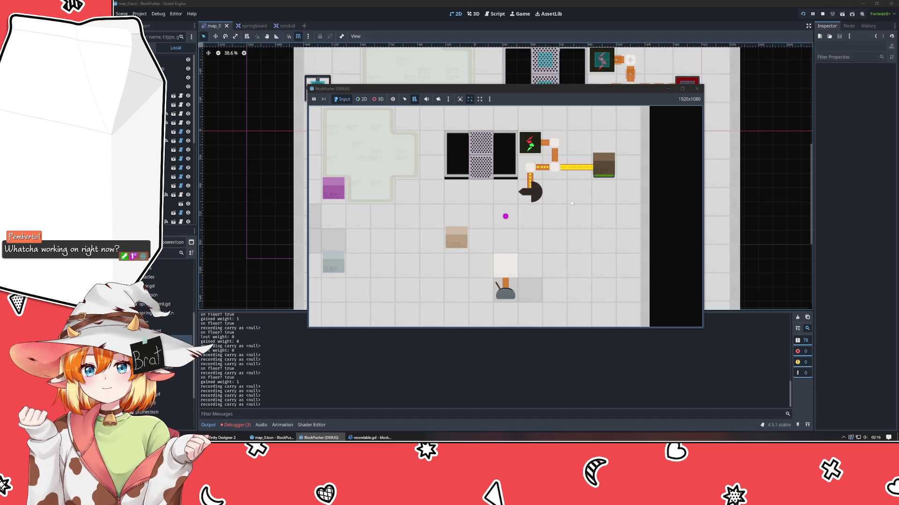
pyautogui.press('Up')
pyautogui.press('Down')
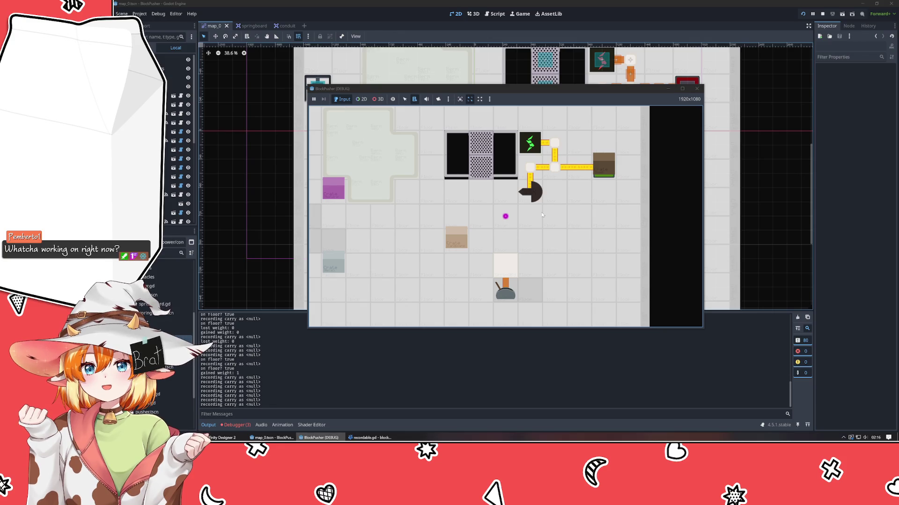
pyautogui.press('Down')
pyautogui.press('Down')
pyautogui.press('Left')
# - Go around the crate, push it right, then step left and down
pyautogui.press('Left')
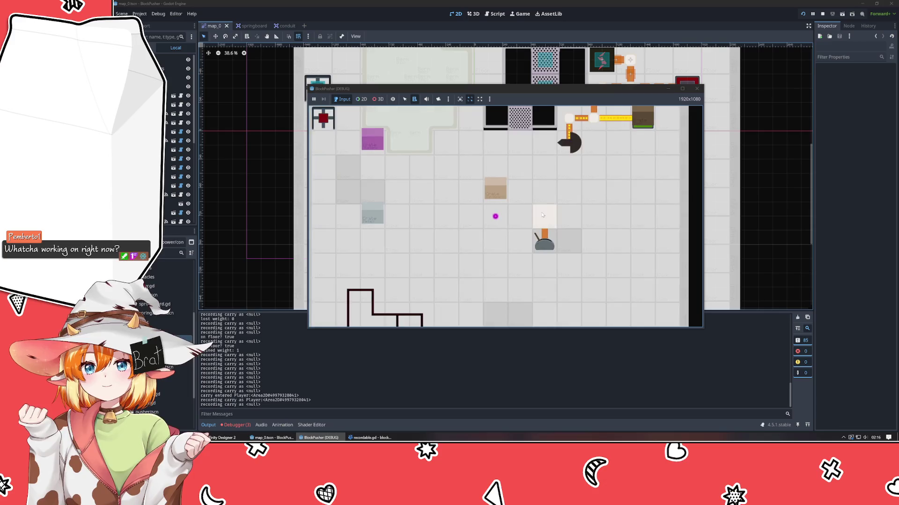
pyautogui.press('Left')
pyautogui.press('Up')
pyautogui.press('Right')
pyautogui.press('Right')
pyautogui.press('Right')
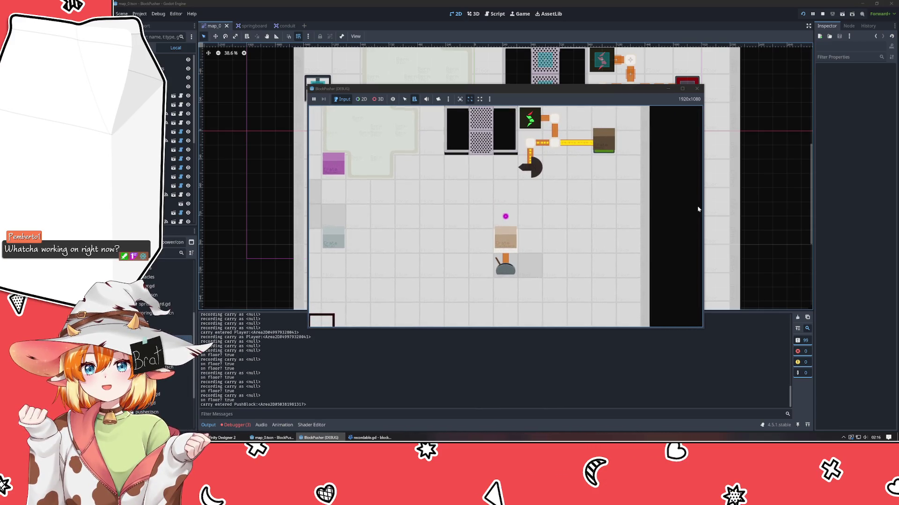
pyautogui.press('Left')
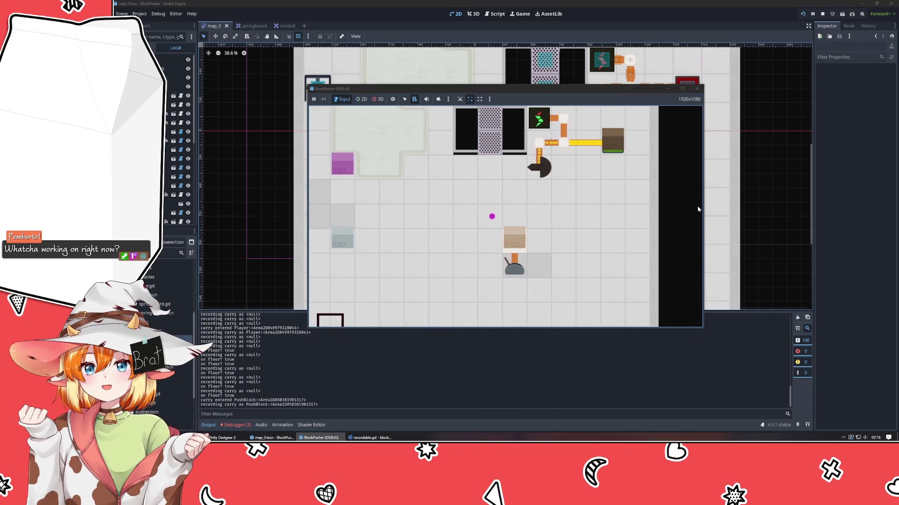
pyautogui.press('Down')
pyautogui.press('Down')
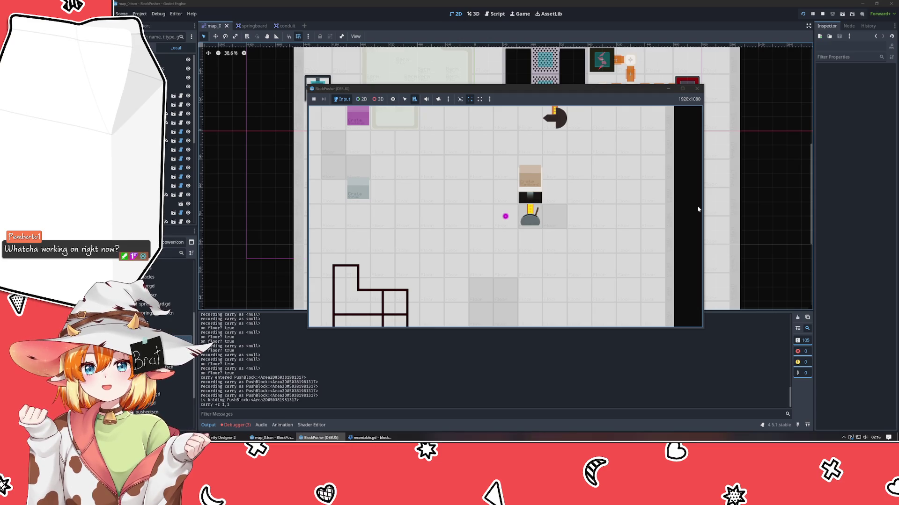
# - Rewind with z, move right past the pusher, then rewind several more steps
pyautogui.press('z')
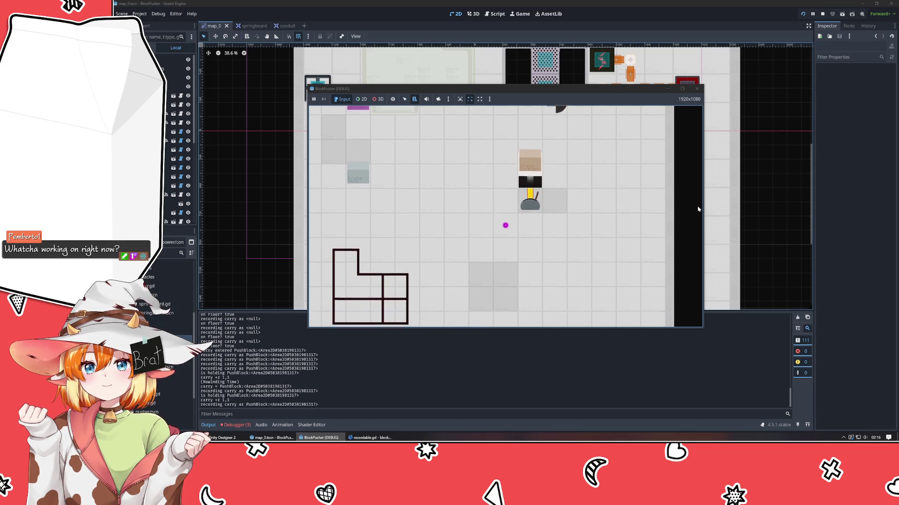
pyautogui.press('Right')
pyautogui.press('Right')
pyautogui.press('z')
pyautogui.press('z')
pyautogui.press('z')
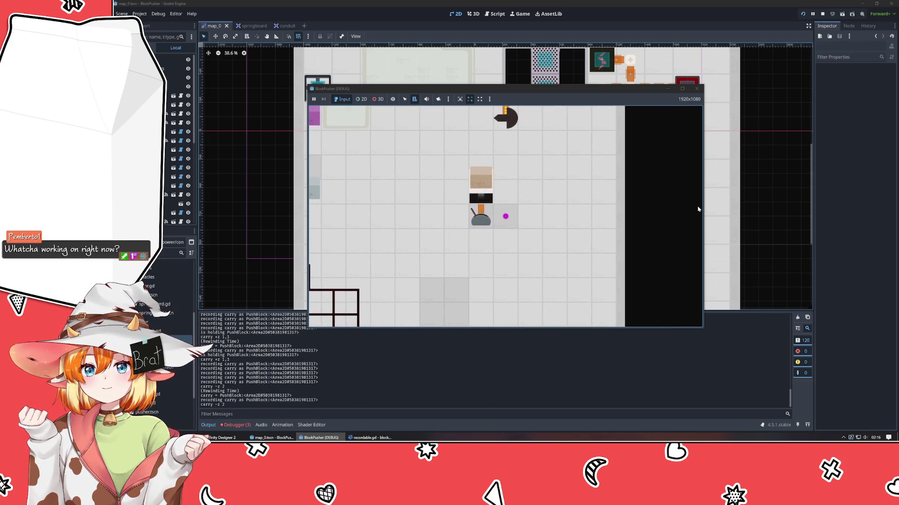
pyautogui.press('z')
pyautogui.press('z')
pyautogui.press('z')
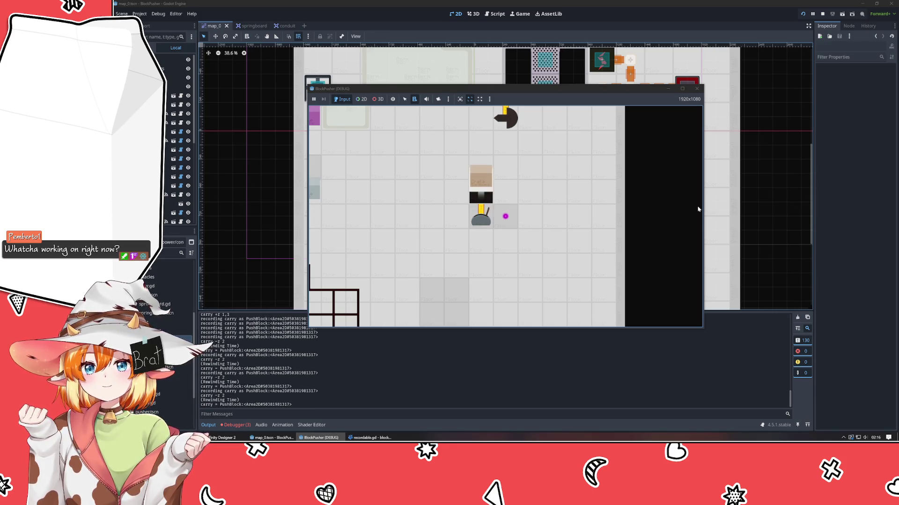
pyautogui.press('z')
pyautogui.press('z')
pyautogui.press('z')
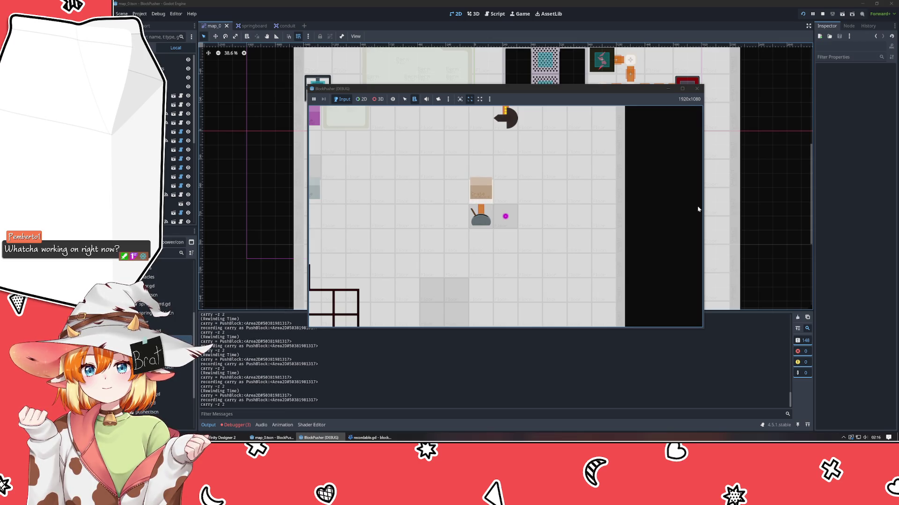
# - Walk away from the crate, then turn up to grab the crate above
pyautogui.press('Down')
pyautogui.press('Right')
pyautogui.press('Right')
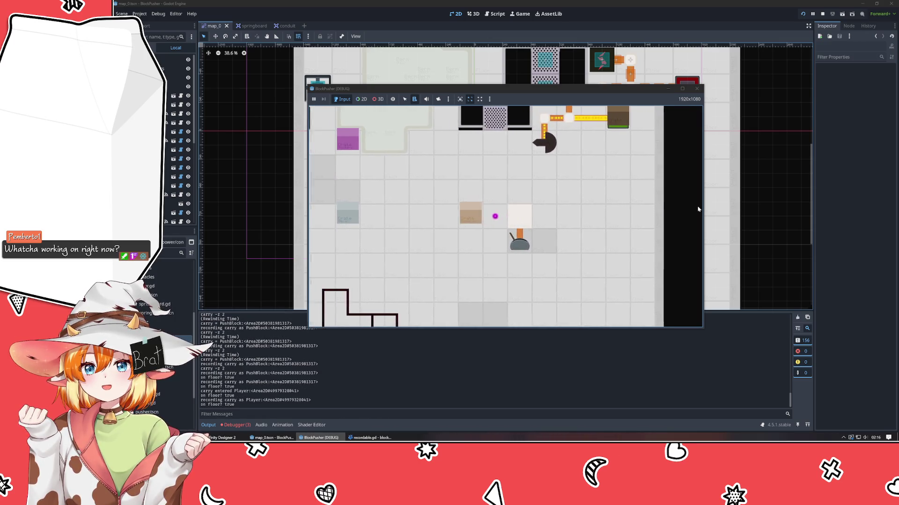
pyautogui.press('Left')
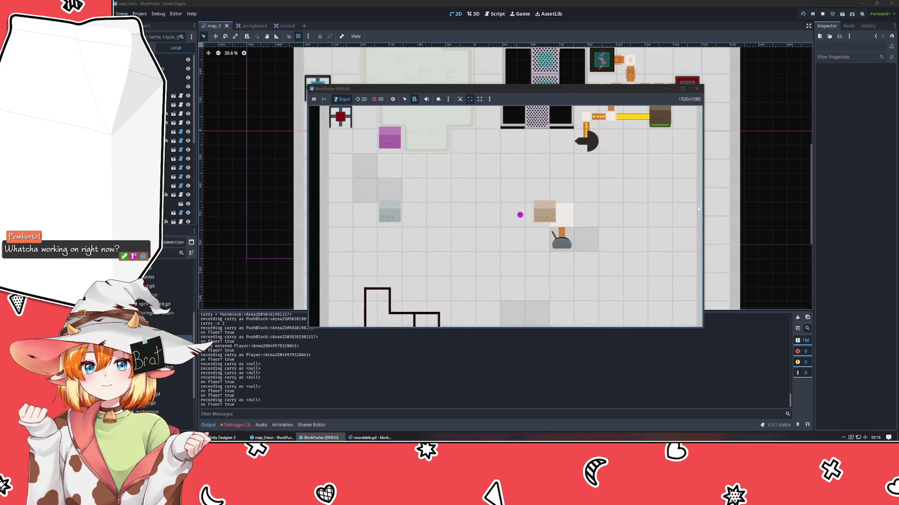
pyautogui.press('Up')
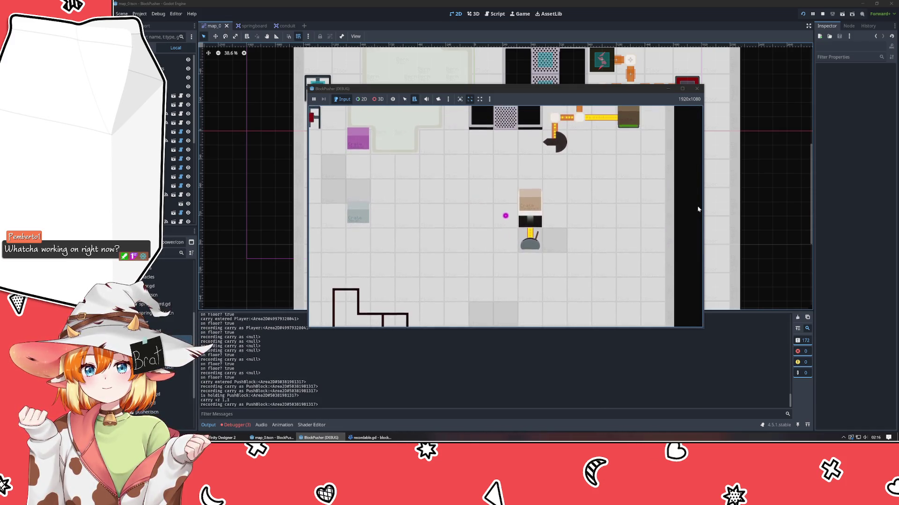
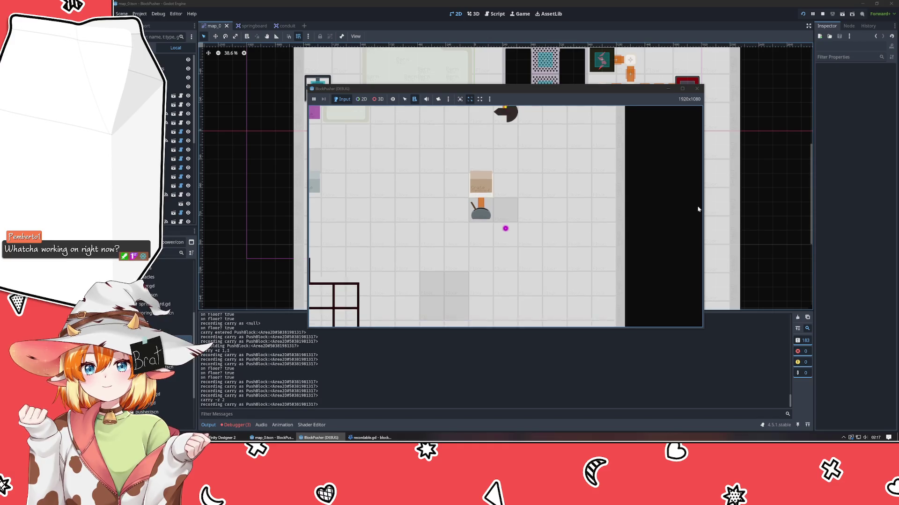
# - Carry the crate right, turn the player around, and set the crate down on the left
pyautogui.press('Right')
pyautogui.press('Right')
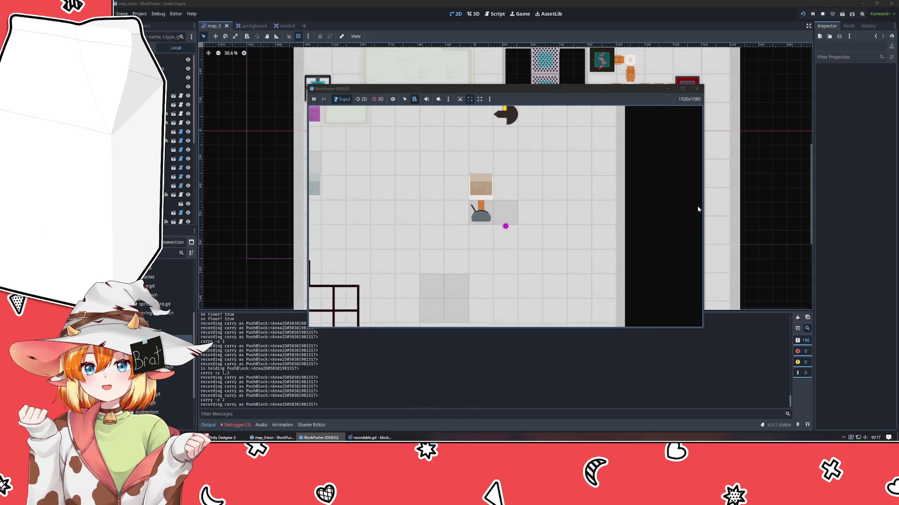
pyautogui.press('Left')
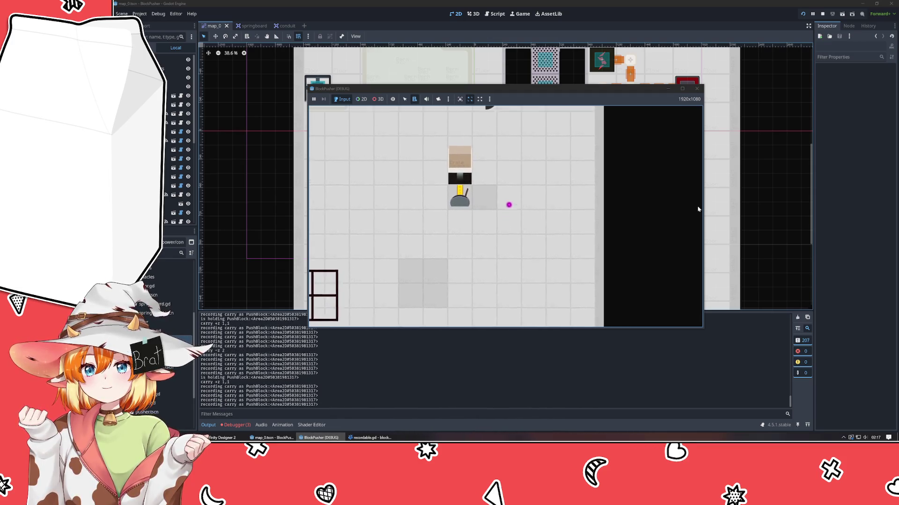
pyautogui.press('Left')
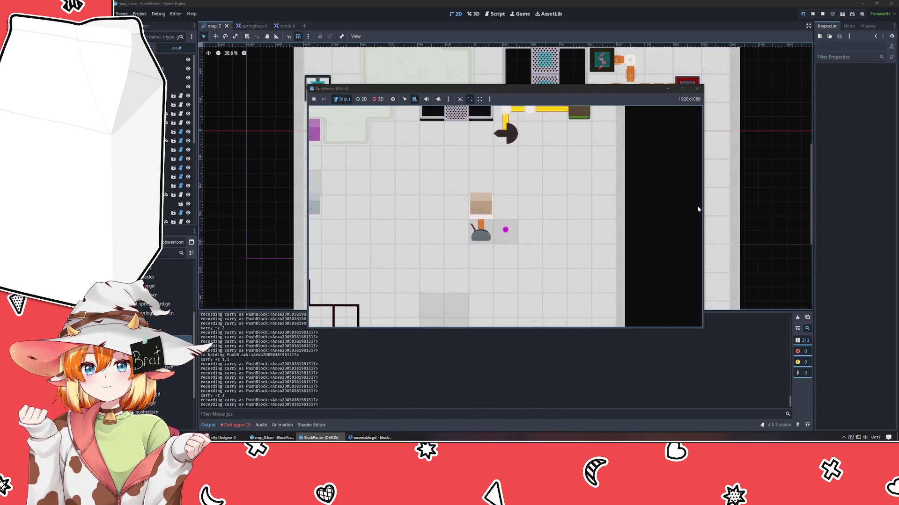
pyautogui.press('Right')
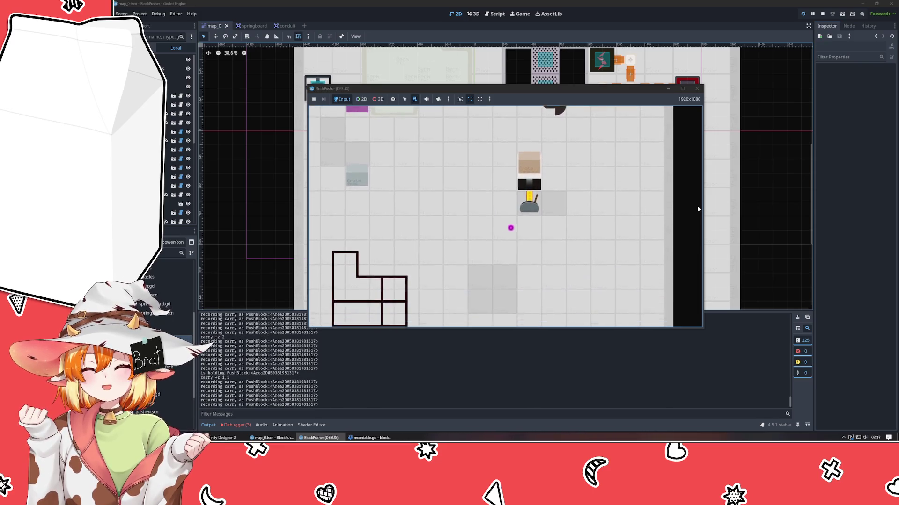
pyautogui.press('Left')
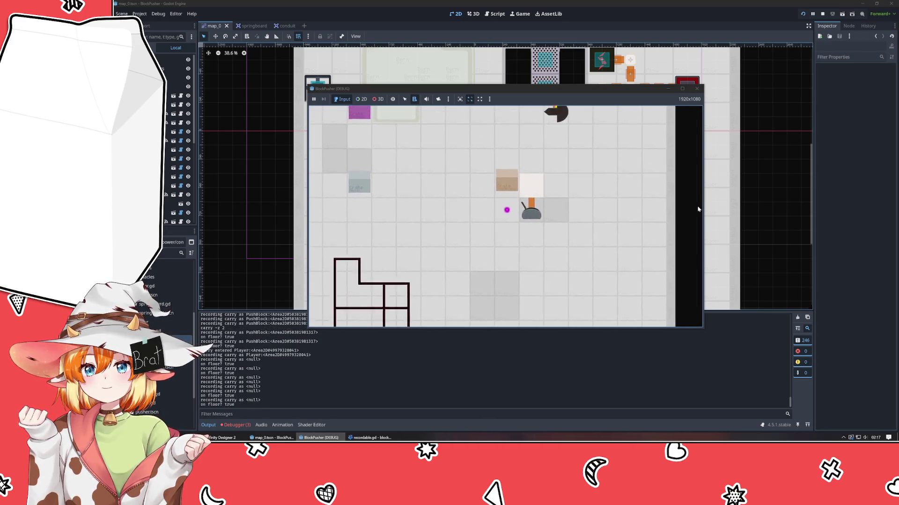
# - Move beneath the crate and pick it up with Space, then stop the game and return to VSCodium
pyautogui.press('Down')
pyautogui.press('Left')
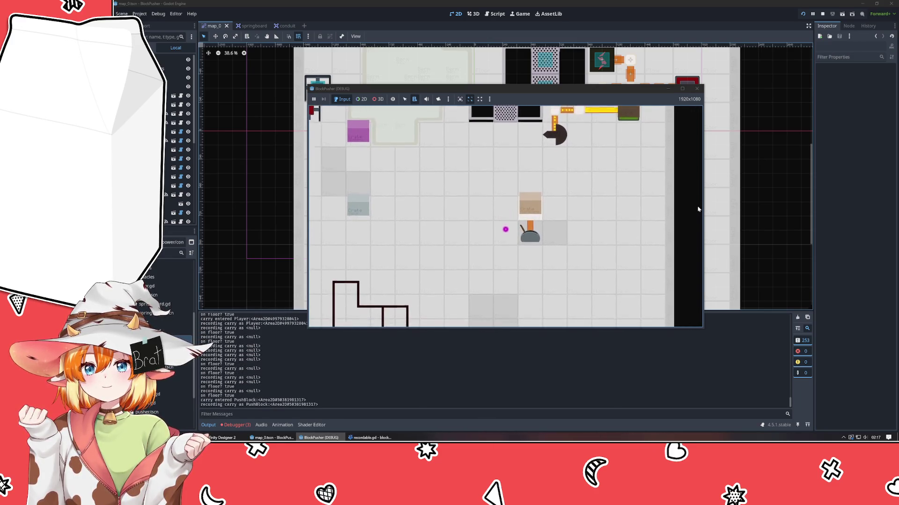
pyautogui.press('space')
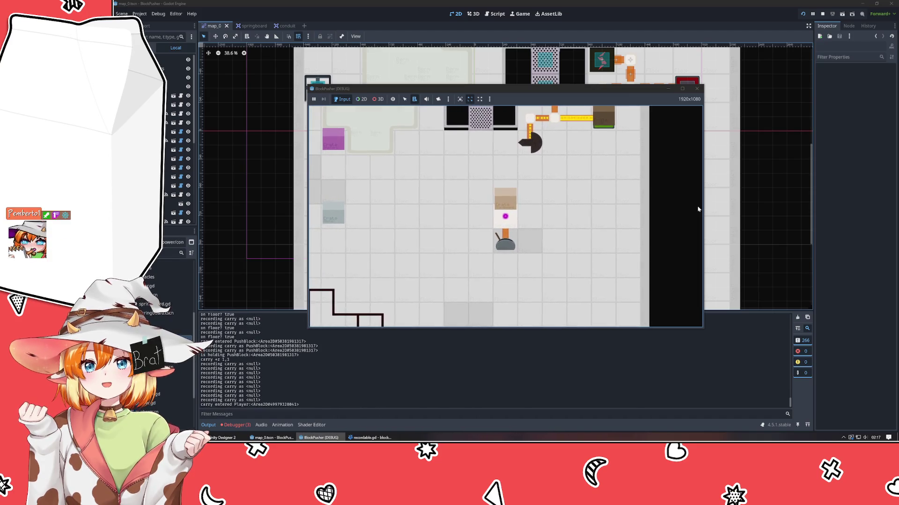
pyautogui.click(697, 89)
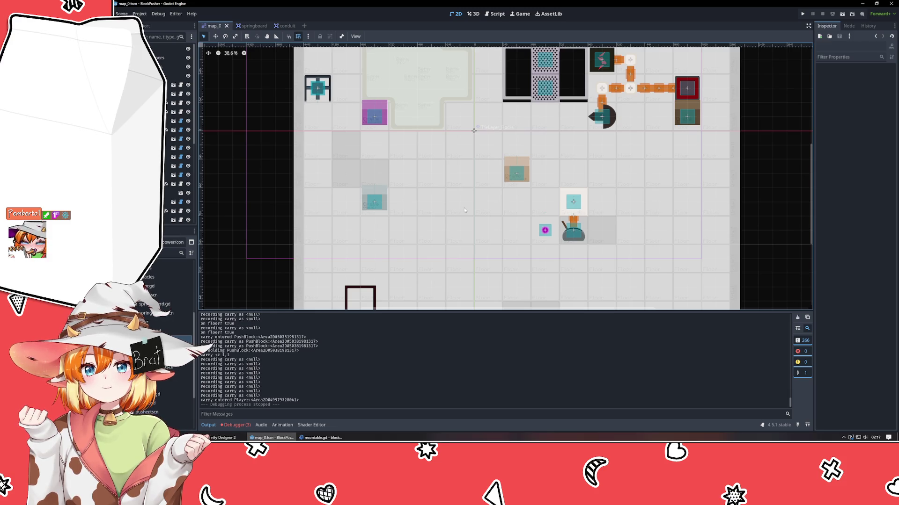
pyautogui.click(320, 438)
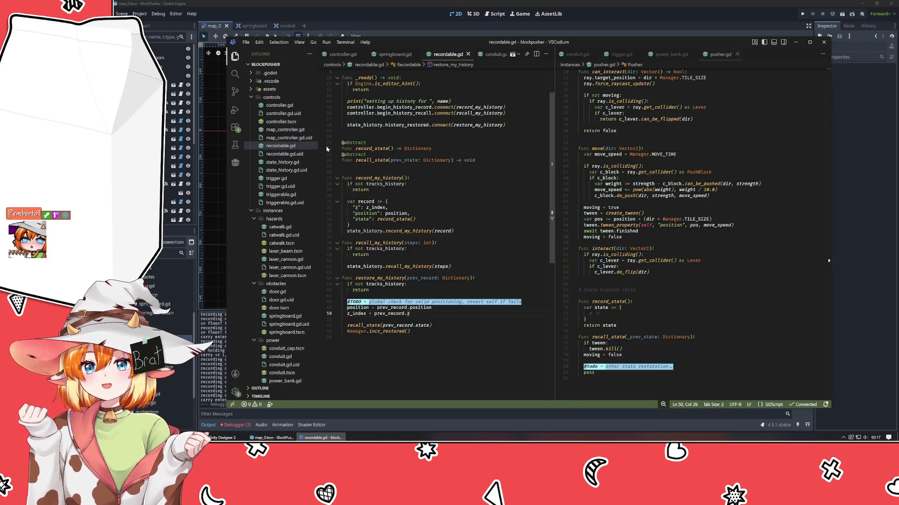
# - Briefly open controller.tscn, inspect the change_follow function in controller.gd, then bring up springboard.gd
pyautogui.click(282, 121)
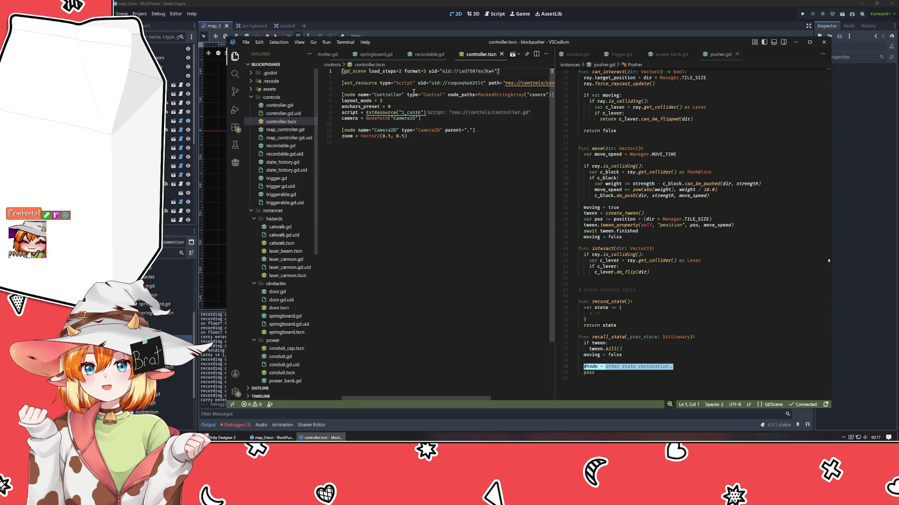
pyautogui.hotkey('ctrl', 'w')
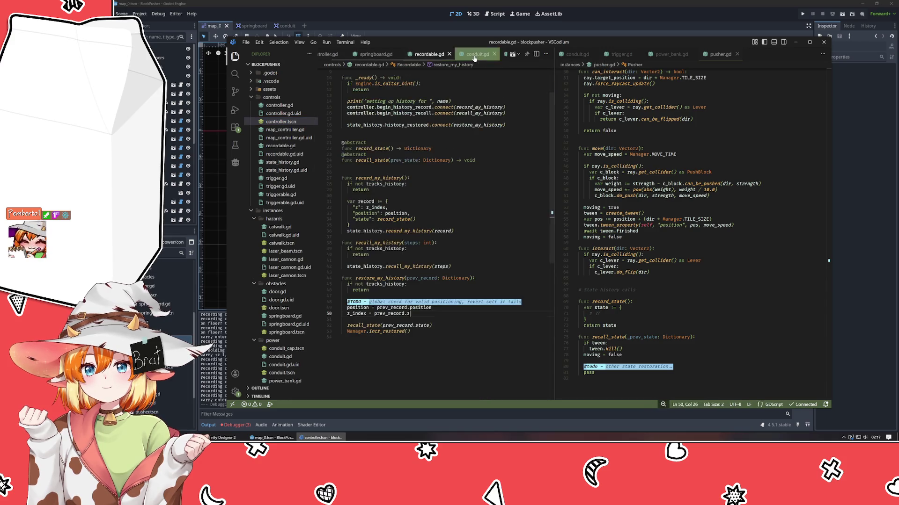
pyautogui.click(279, 105)
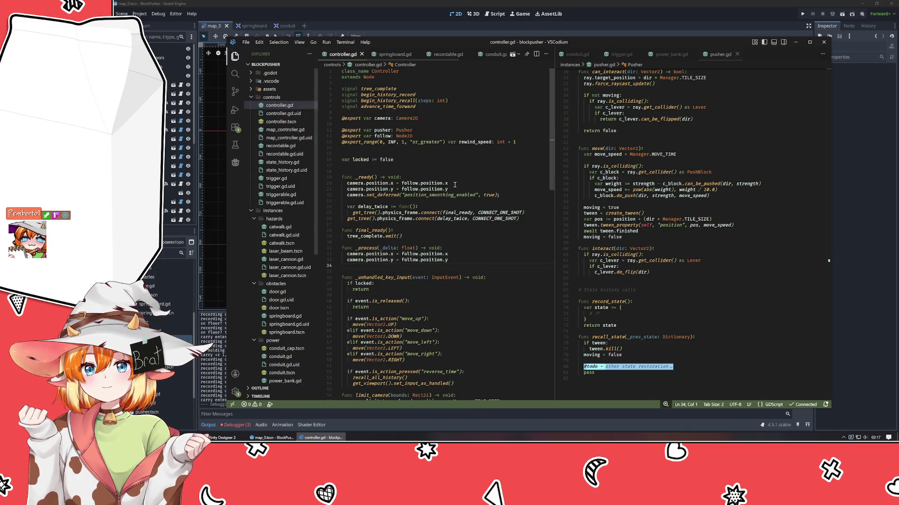
pyautogui.scroll(-10, 435, 175)
pyautogui.click(437, 180)
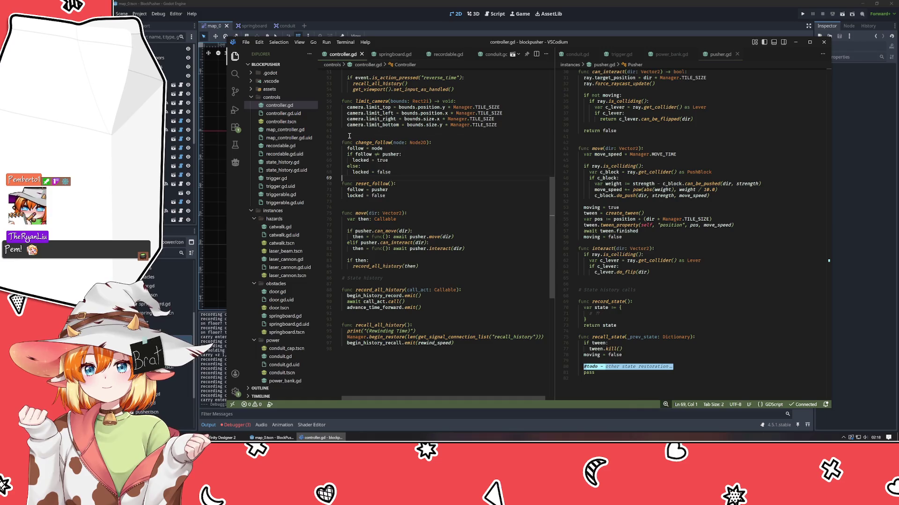
pyautogui.moveTo(349, 136)
pyautogui.mouseDown()
pyautogui.moveTo(436, 186)
pyautogui.moveTo(435, 178)
pyautogui.mouseUp()
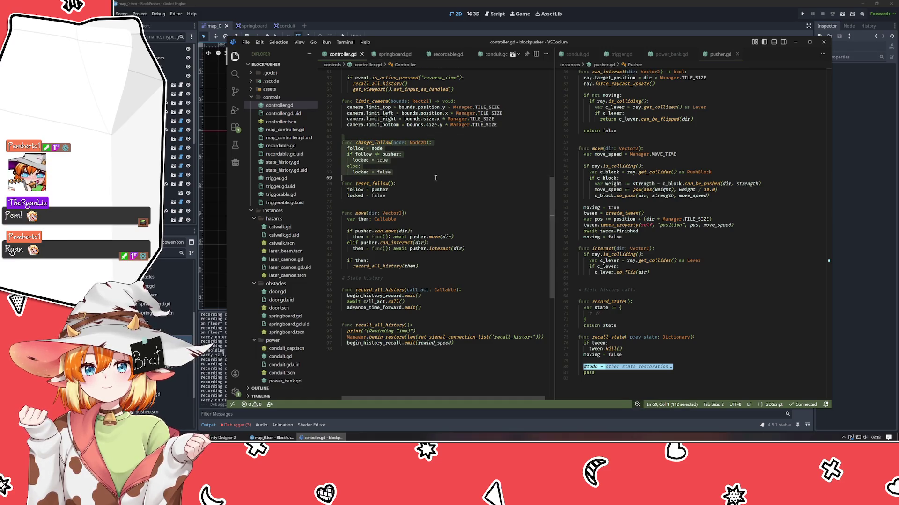
pyautogui.click(436, 177)
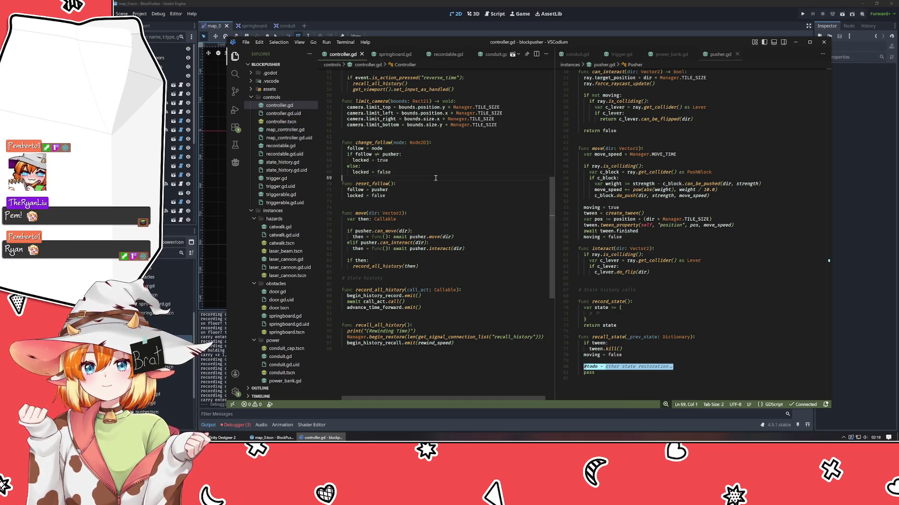
pyautogui.click(403, 55)
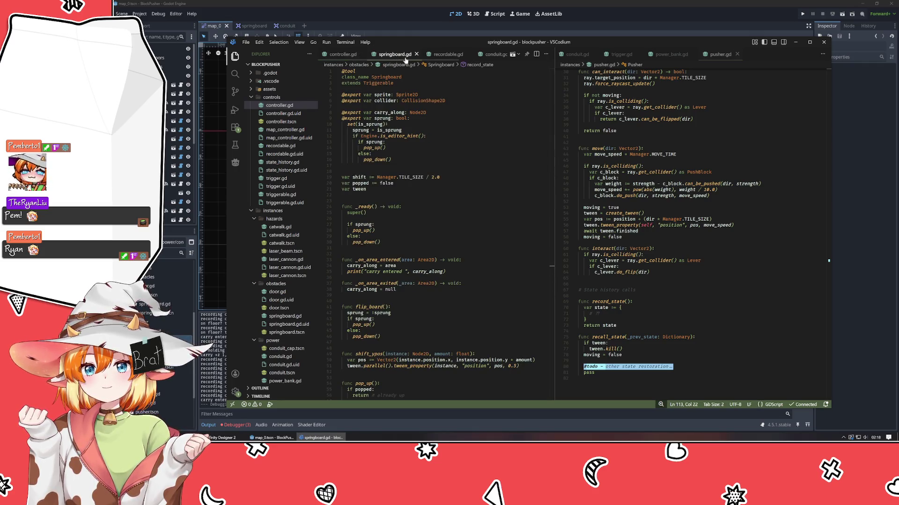
# - Insert '#TODO - lock controls while moving' on a new line at line 48 and save springboard.gd
pyautogui.scroll(-8, 419, 230)
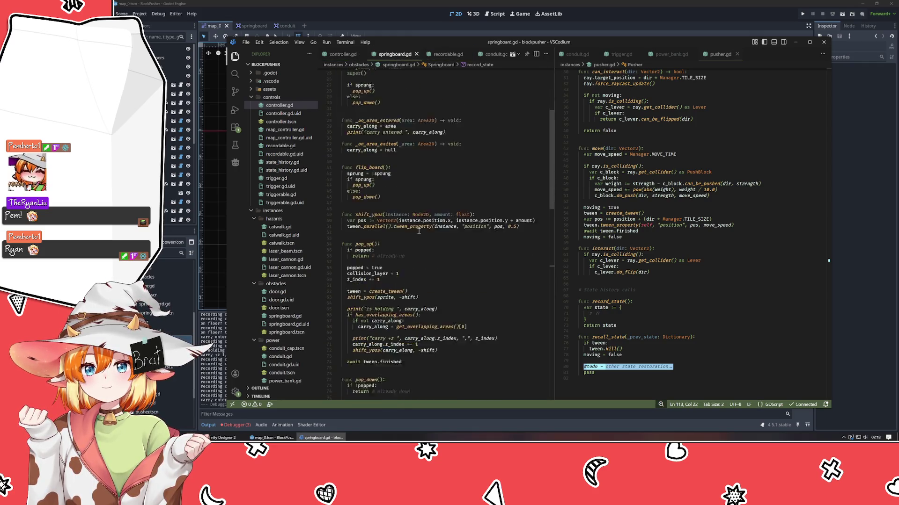
pyautogui.scroll(-3, 419, 231)
pyautogui.click(363, 162)
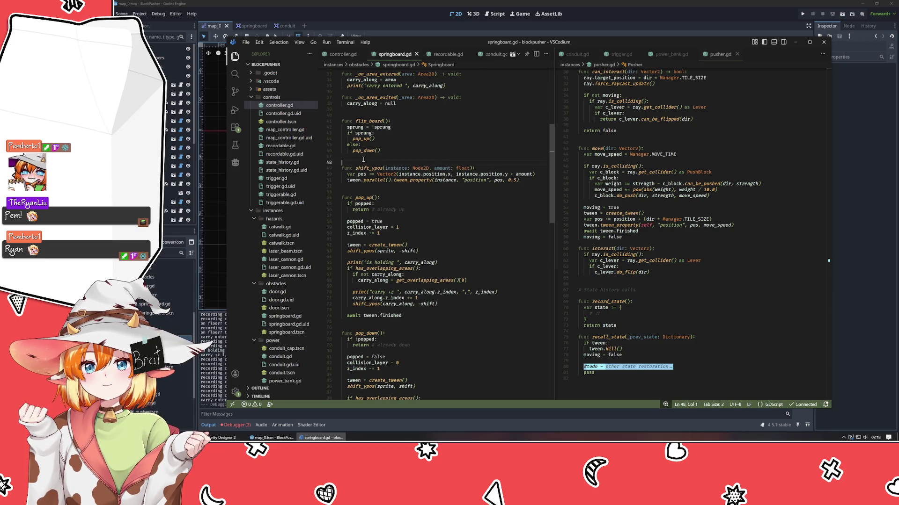
pyautogui.press('Return')
pyautogui.write('#TODO - ')
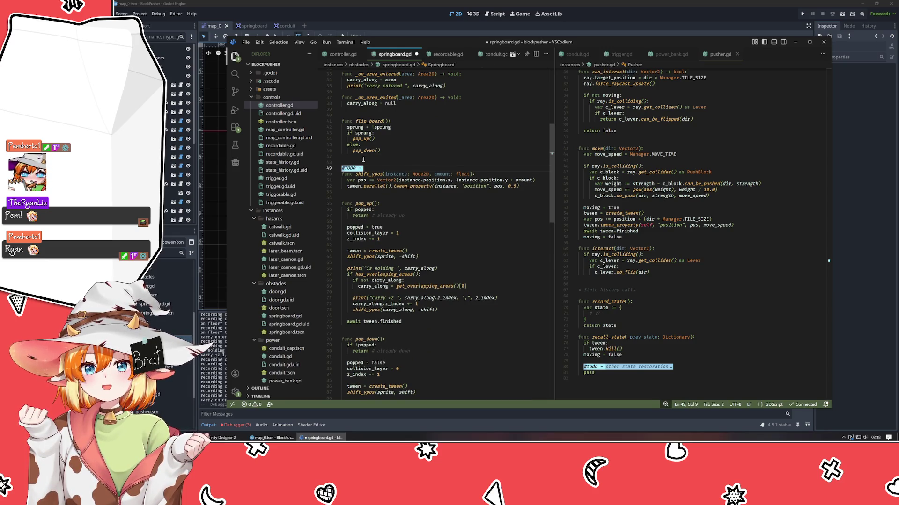
pyautogui.write('lock controls whe')
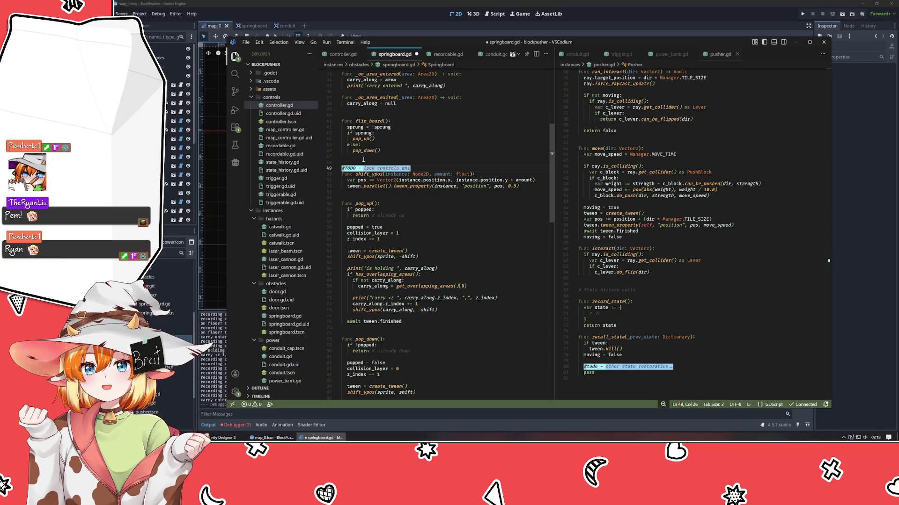
pyautogui.write('le pmoving')
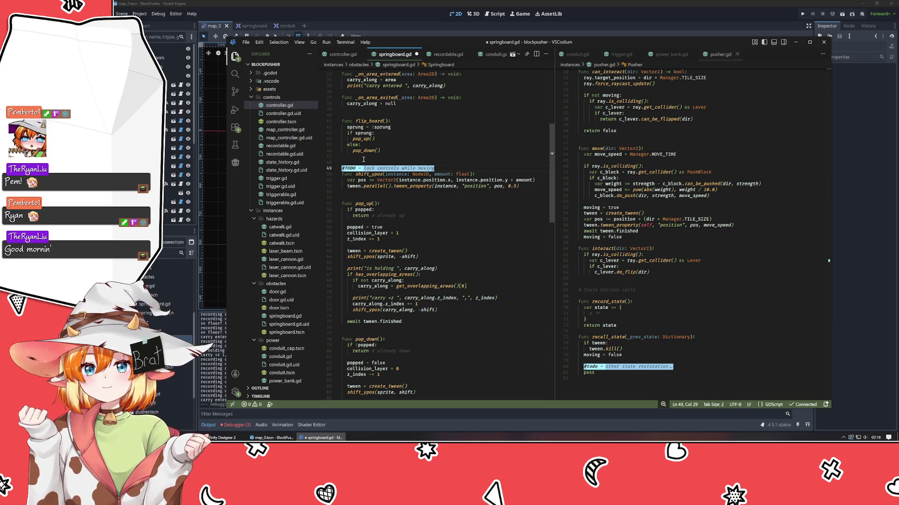
pyautogui.hotkey('ctrl', 's')
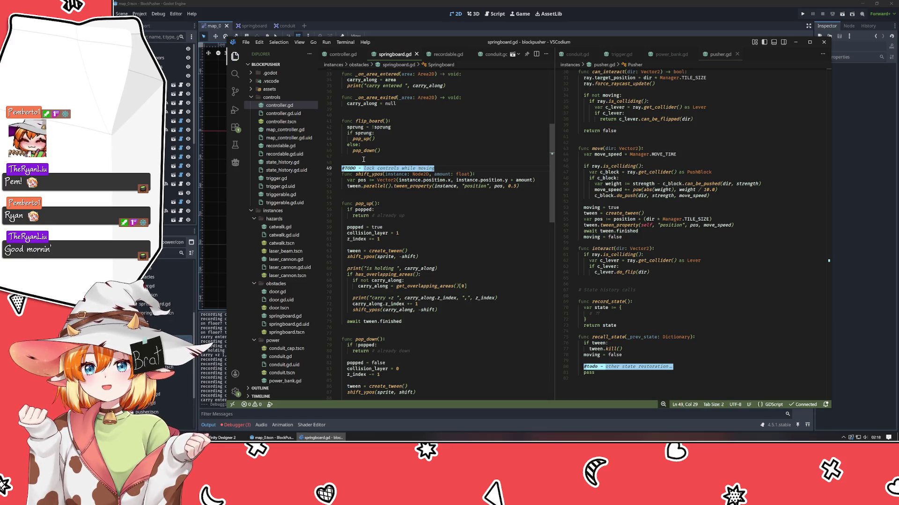